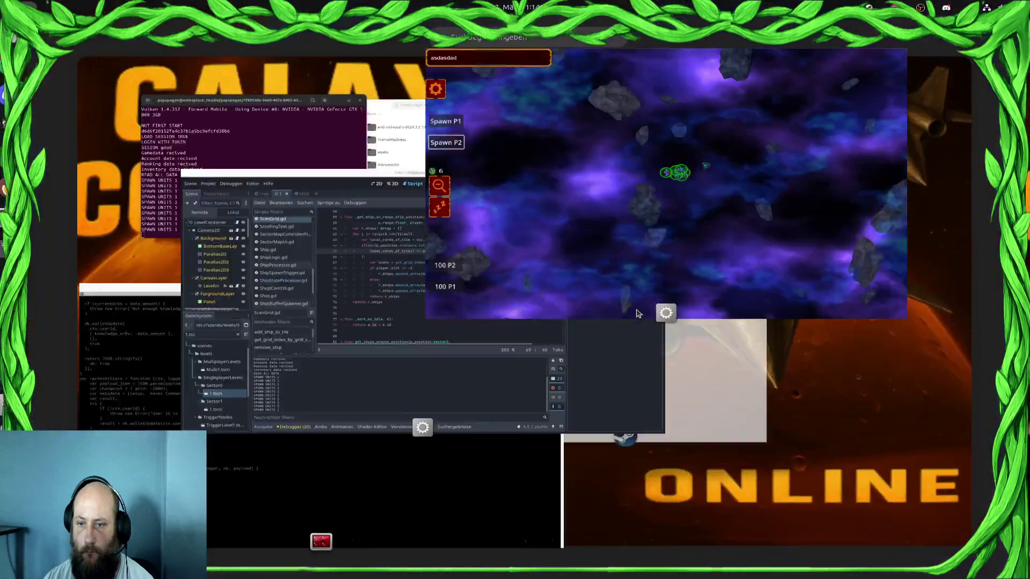
Bring the Godot editor showing ScanGrid.gd's _get_ship_in_range_of in front of the running game
{"action": "key", "text": "super"}
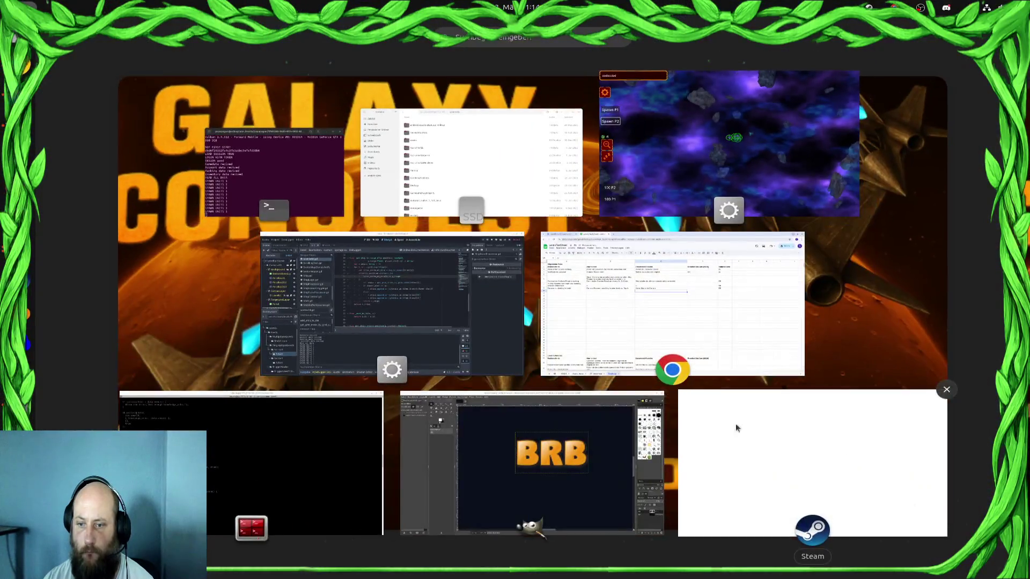
{"action": "left_click", "coordinate": [392, 301]}
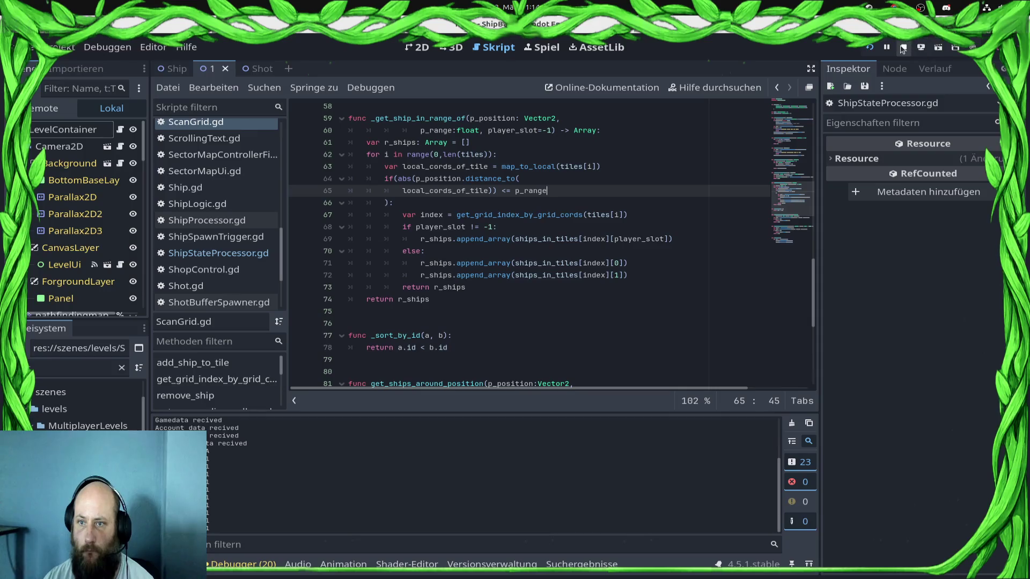
Inspect map_to_local on line 63, set a breakpoint on line 67, and relaunch the game
{"action": "left_click", "coordinate": [519, 227]}
{"action": "left_click", "coordinate": [648, 215]}
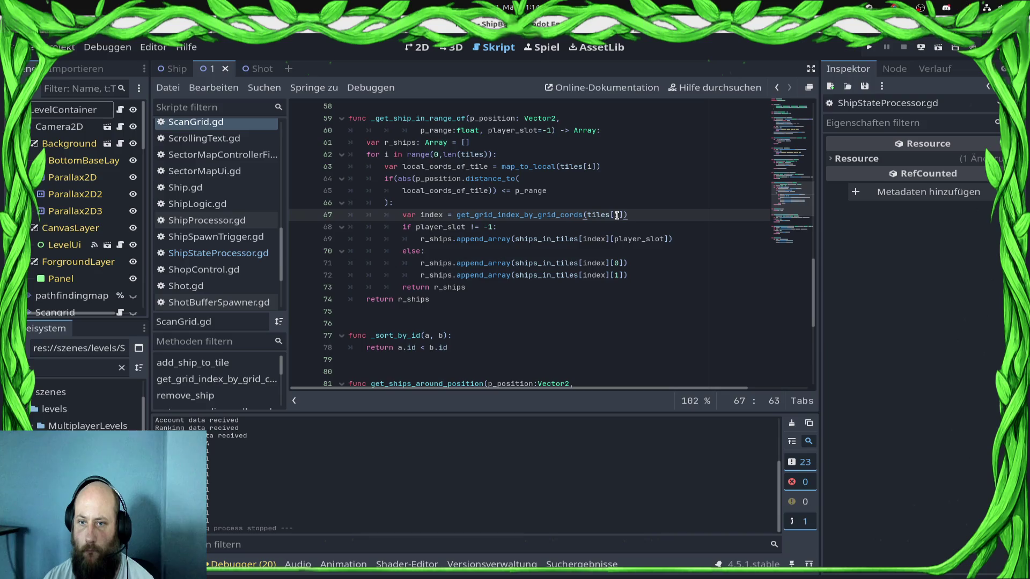
{"action": "mouse_move", "coordinate": [618, 215]}
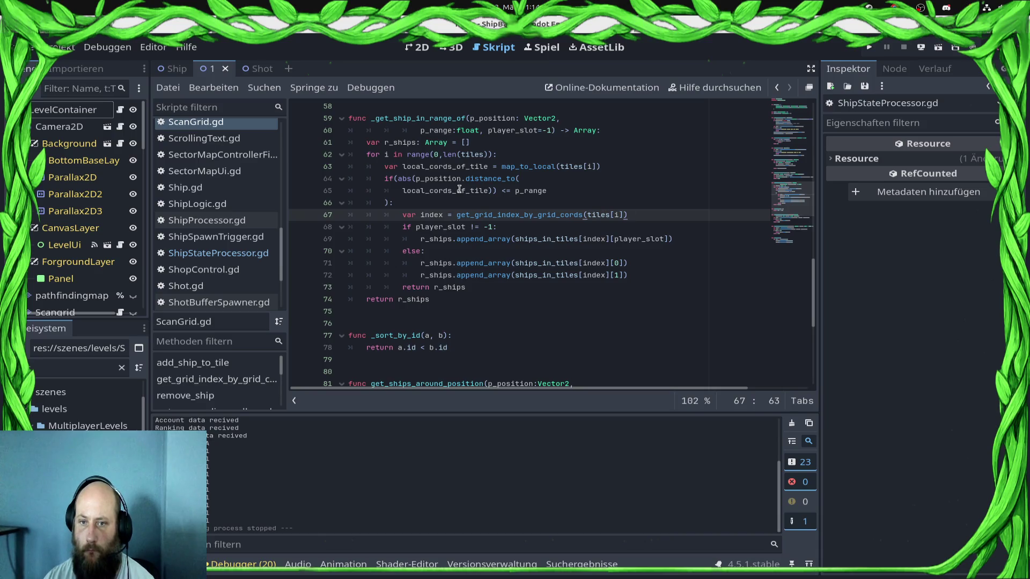
{"action": "mouse_move", "coordinate": [459, 189]}
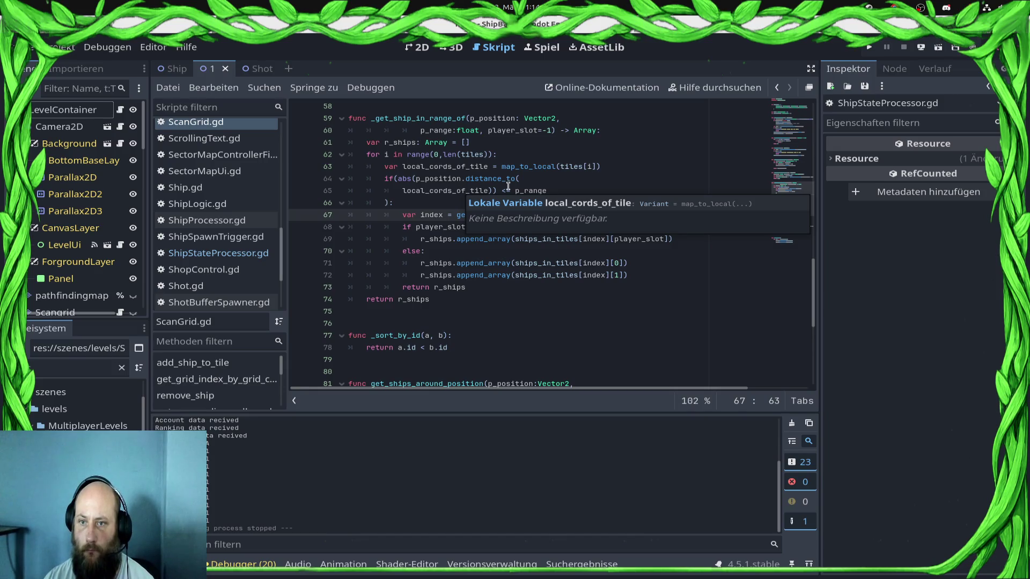
{"action": "mouse_move", "coordinate": [517, 168]}
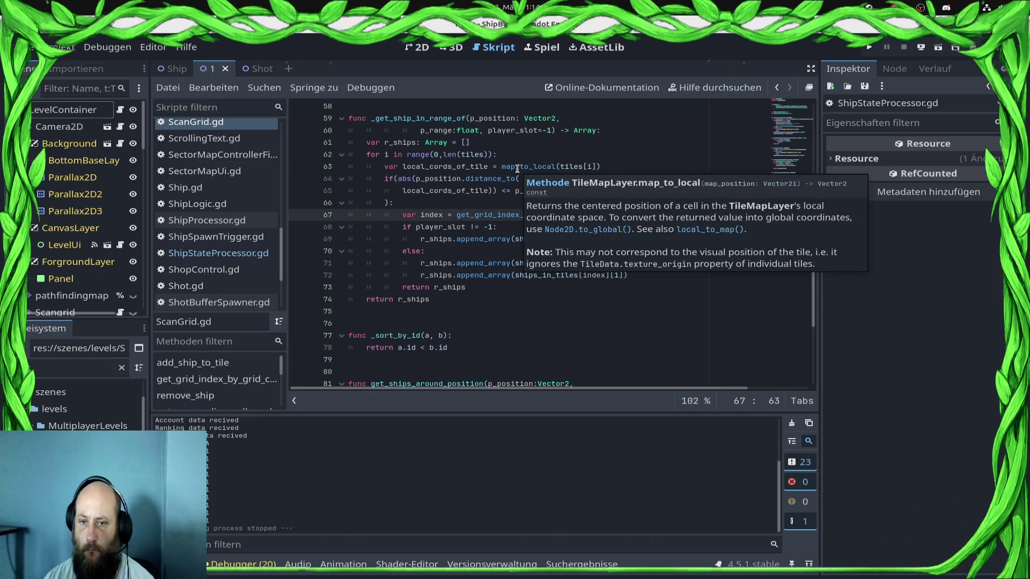
{"action": "double_click", "coordinate": [517, 167]}
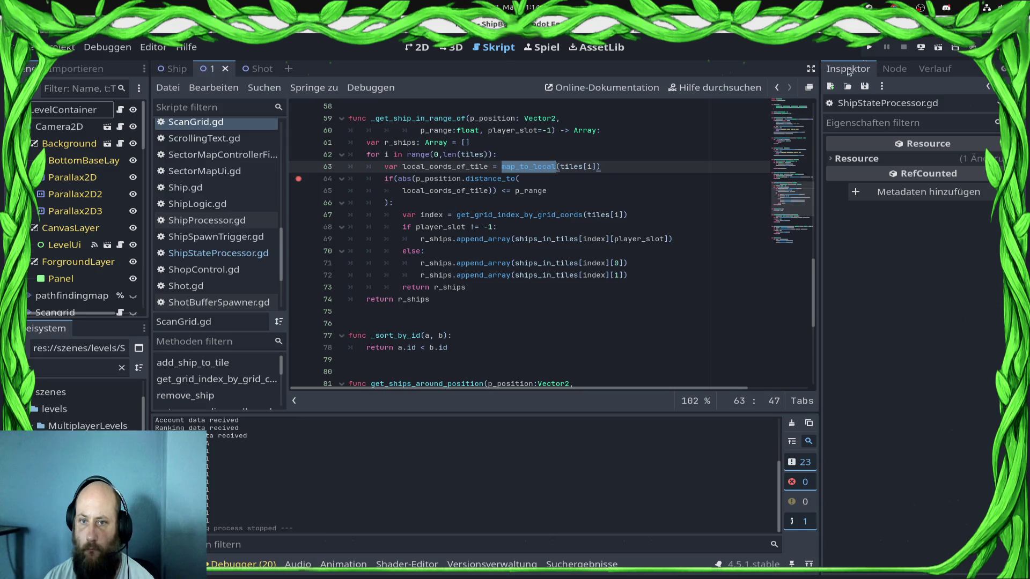
{"action": "left_click", "coordinate": [298, 215]}
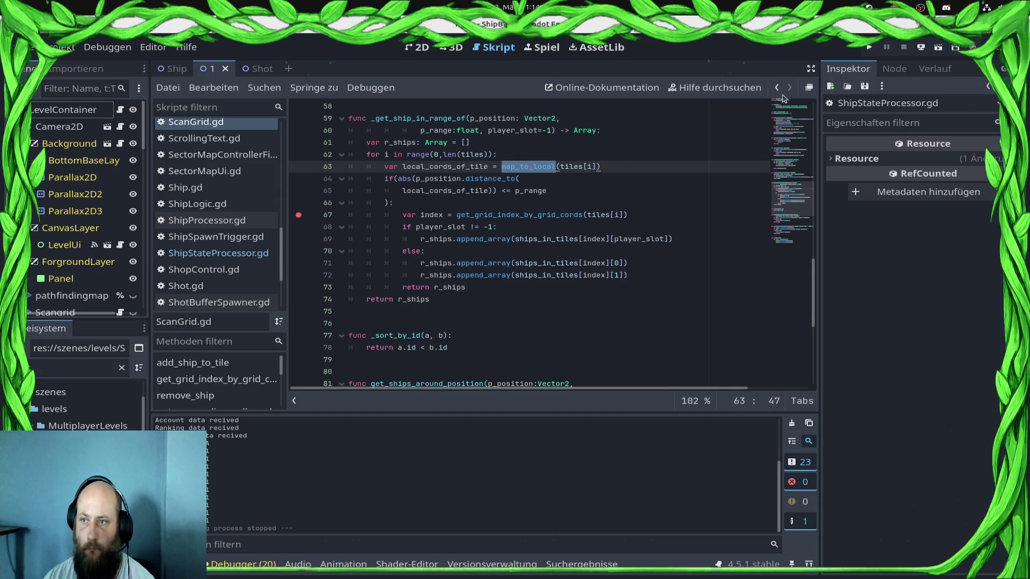
{"action": "left_click", "coordinate": [868, 47]}
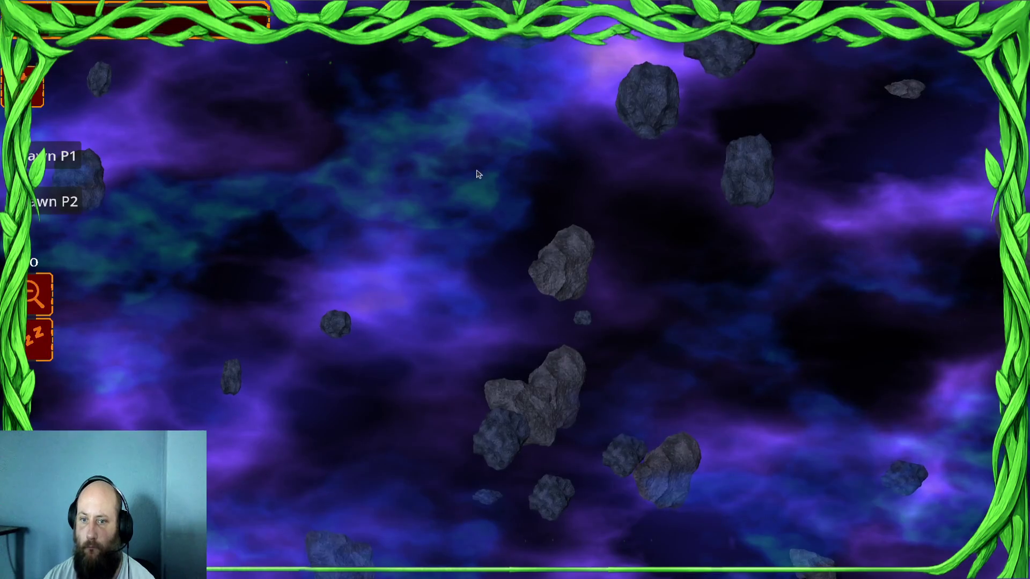
Remove the line-67 breakpoint in ScanGrid.gd and resume the paused game
{"action": "left_click", "coordinate": [54, 155]}
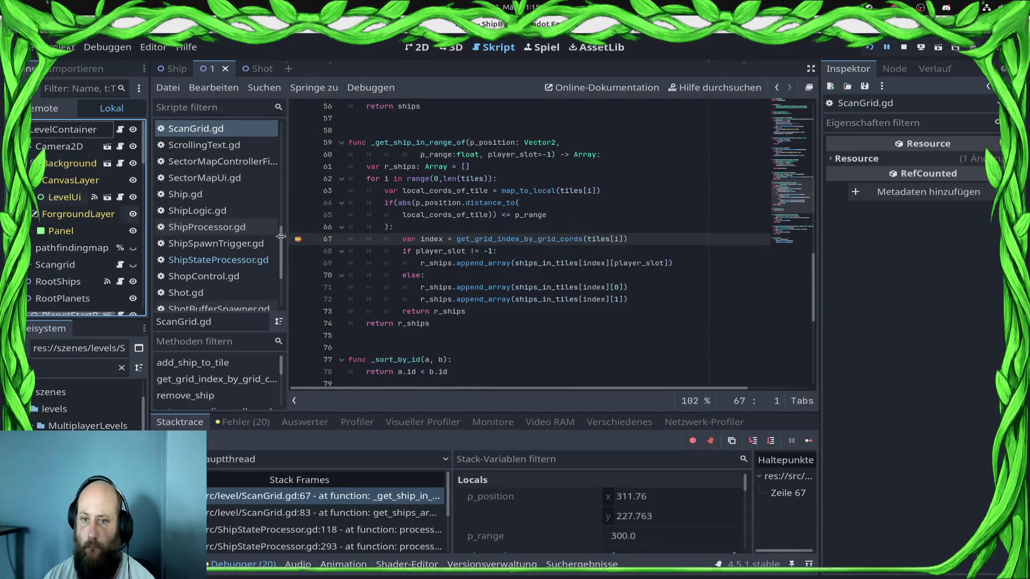
{"action": "left_click", "coordinate": [298, 238]}
{"action": "left_click_drag", "start_coordinate": [298, 240], "coordinate": [502, 190]}
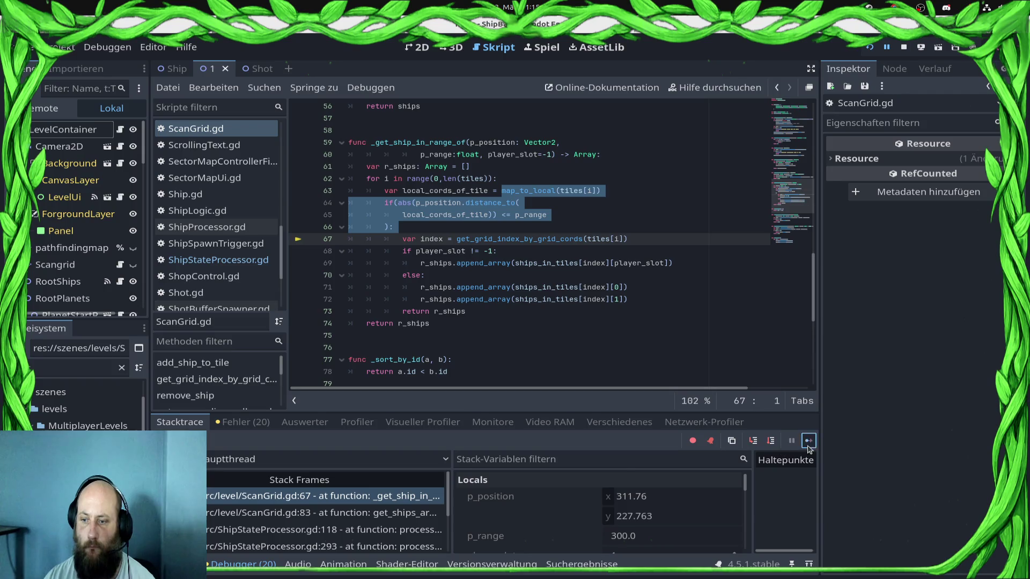
{"action": "left_click", "coordinate": [808, 440]}
Spawn P2 ships, drag-select the four P1 ships and send them toward the enemies
{"action": "left_click", "coordinate": [53, 156]}
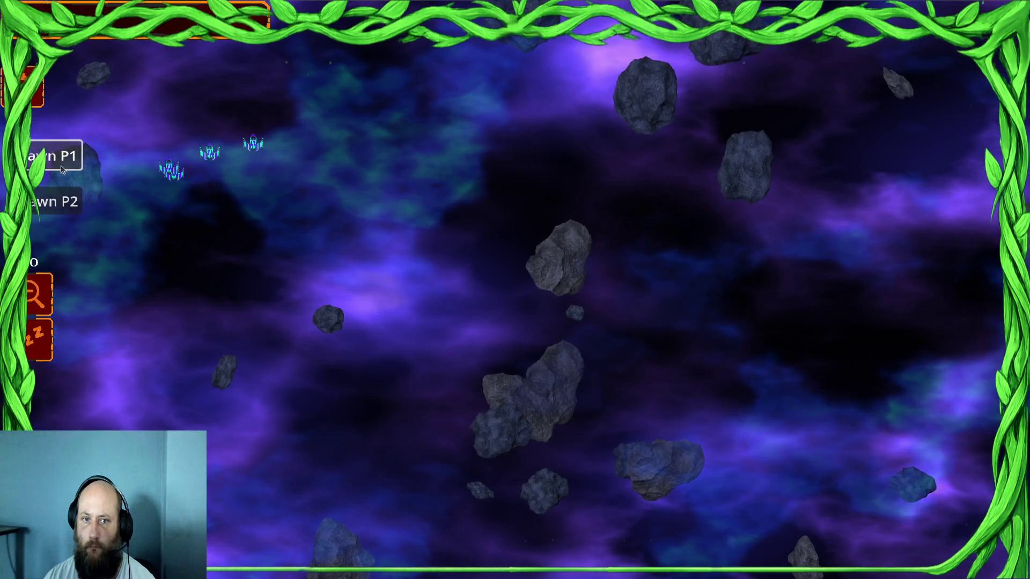
{"action": "left_click", "coordinate": [68, 213]}
{"action": "left_click", "coordinate": [69, 212]}
{"action": "left_click", "coordinate": [69, 212]}
{"action": "mouse_move", "coordinate": [133, 195]}
{"action": "left_mouse_down"}
{"action": "mouse_move", "coordinate": [198, 195]}
{"action": "mouse_move", "coordinate": [266, 177]}
{"action": "left_mouse_up"}
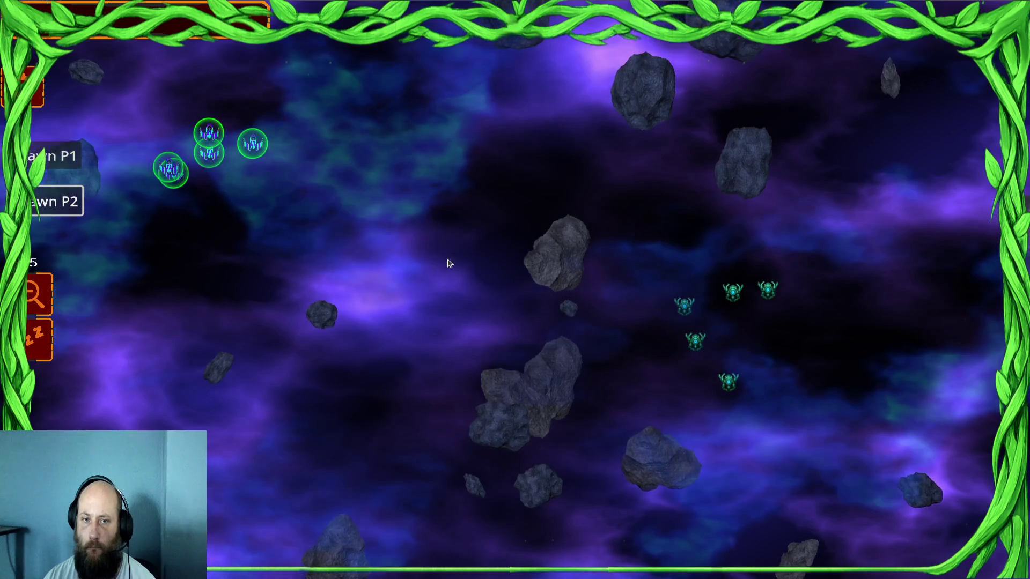
{"action": "right_click", "coordinate": [612, 292]}
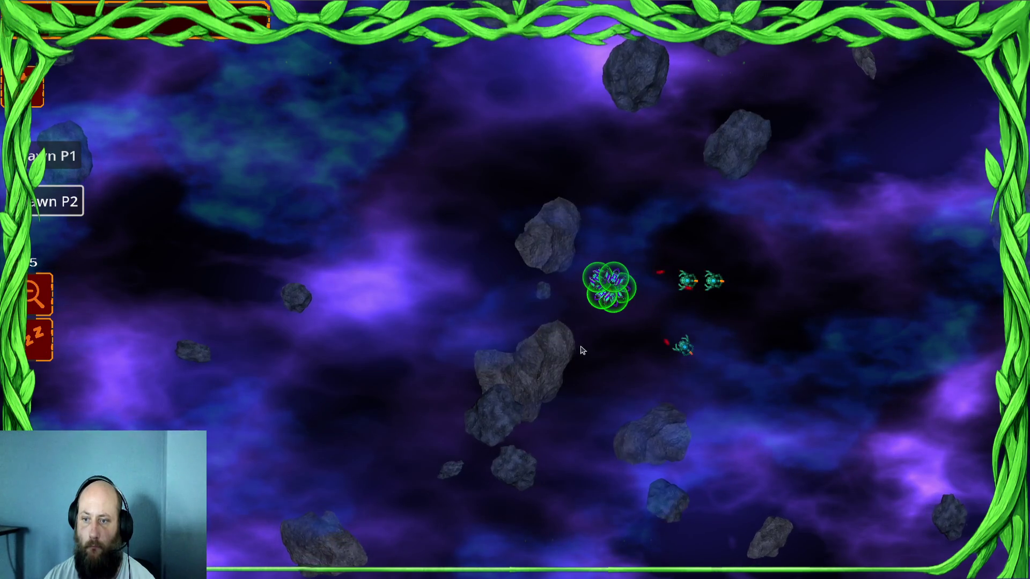
{"action": "key", "text": "alt+Tab"}
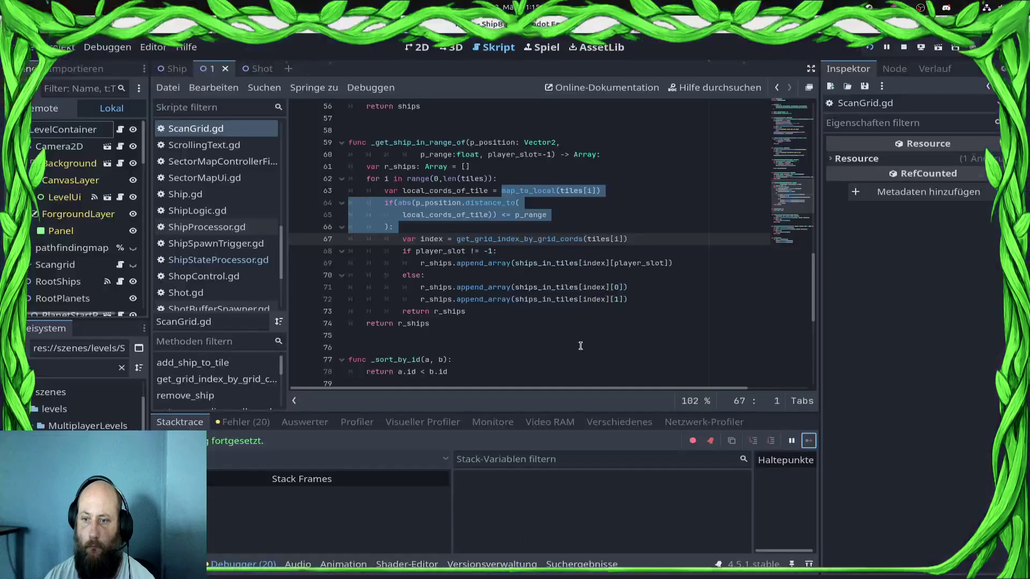
Set a breakpoint on line 67 again and step over to lines 68 and 69
{"action": "left_click", "coordinate": [299, 239]}
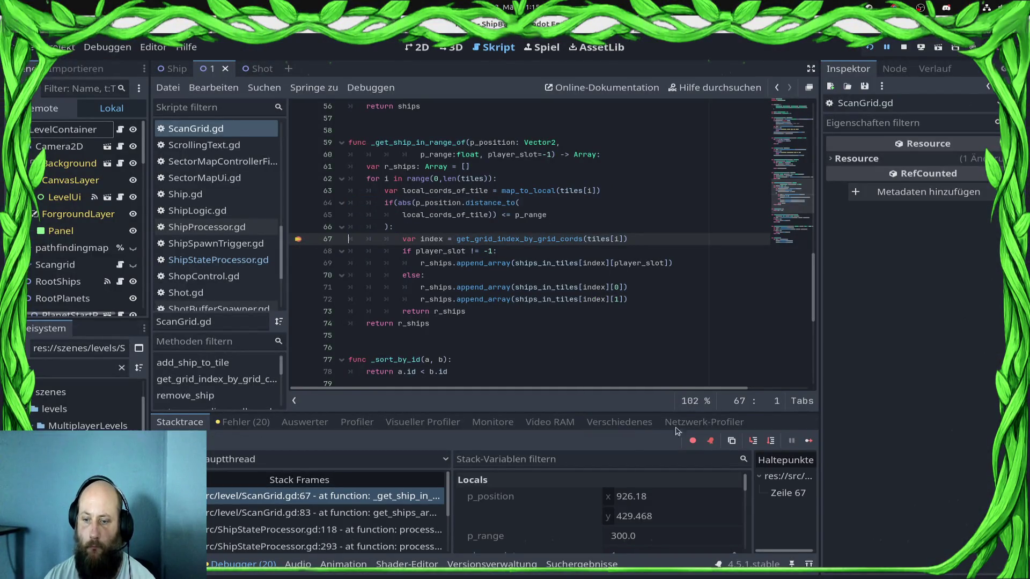
{"action": "left_click", "coordinate": [772, 442]}
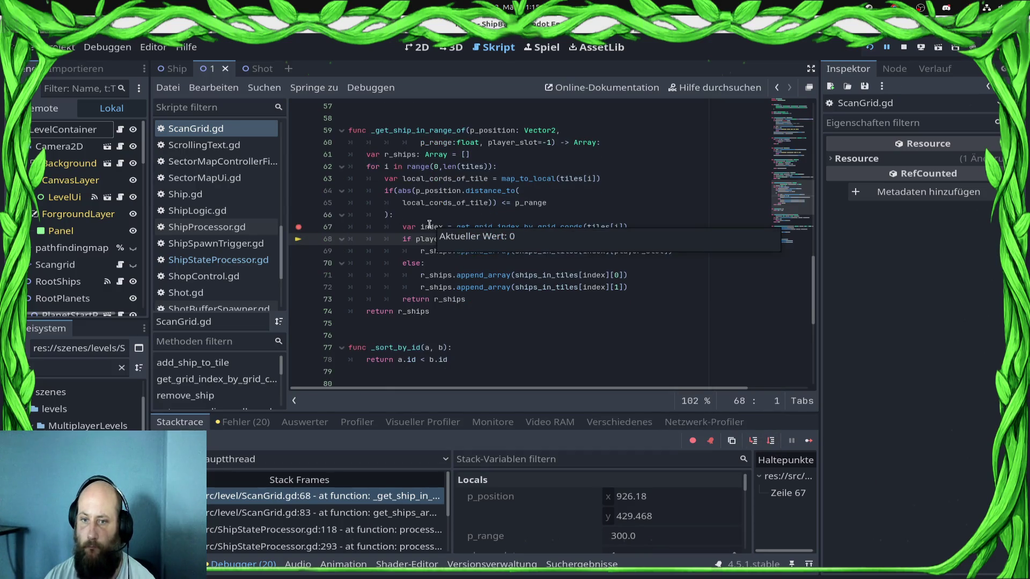
{"action": "mouse_move", "coordinate": [431, 225]}
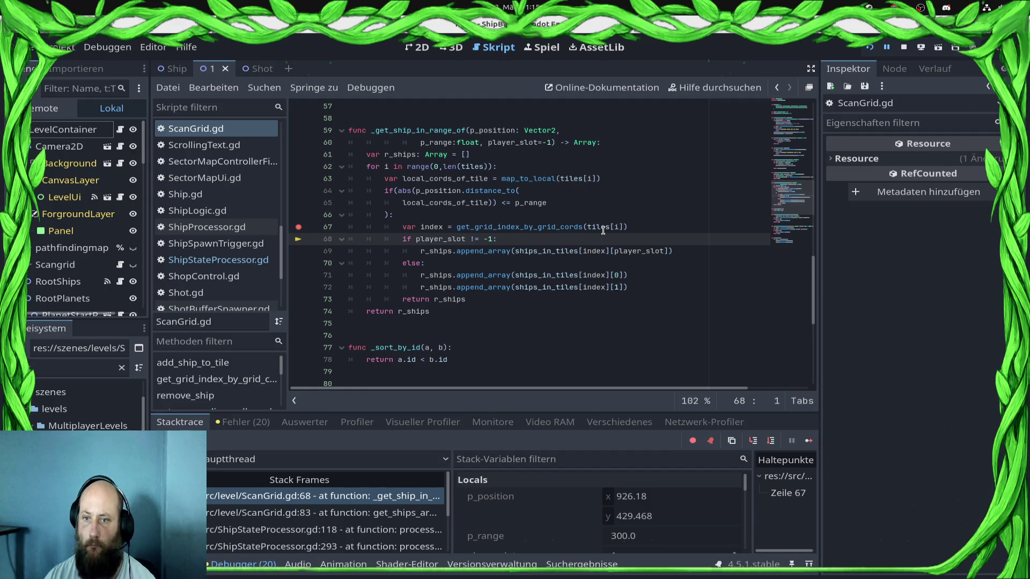
{"action": "mouse_move", "coordinate": [603, 230]}
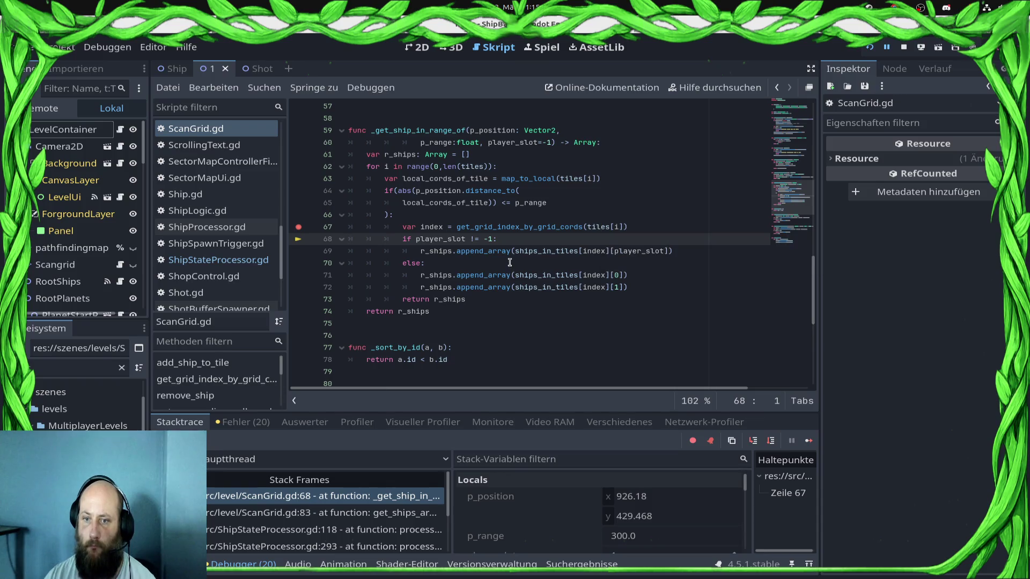
{"action": "left_click", "coordinate": [771, 441]}
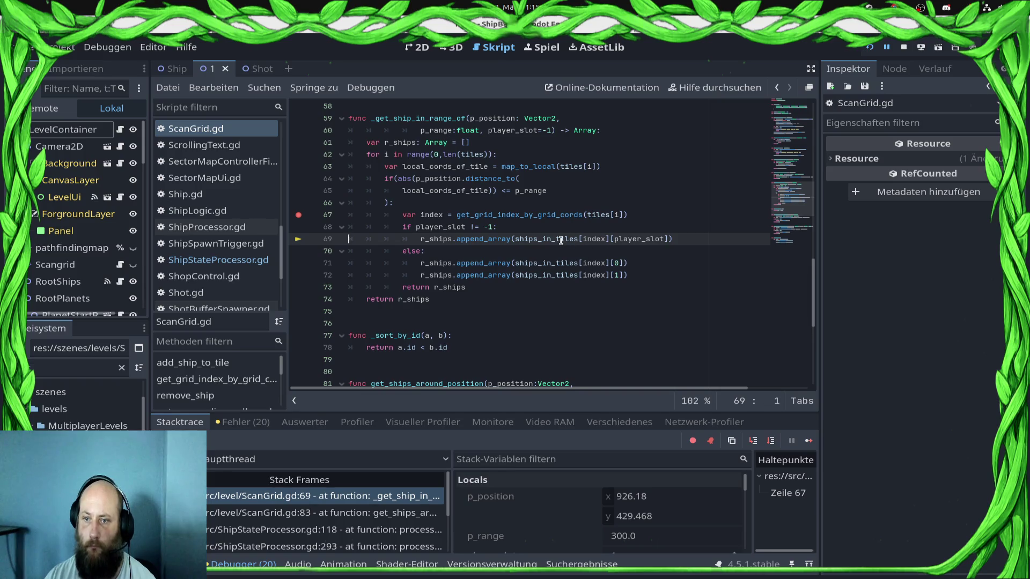
{"action": "mouse_move", "coordinate": [561, 241]}
Add a line-74 breakpoint, remove line 67's breakpoint, and continue running the game
{"action": "left_click", "coordinate": [304, 299]}
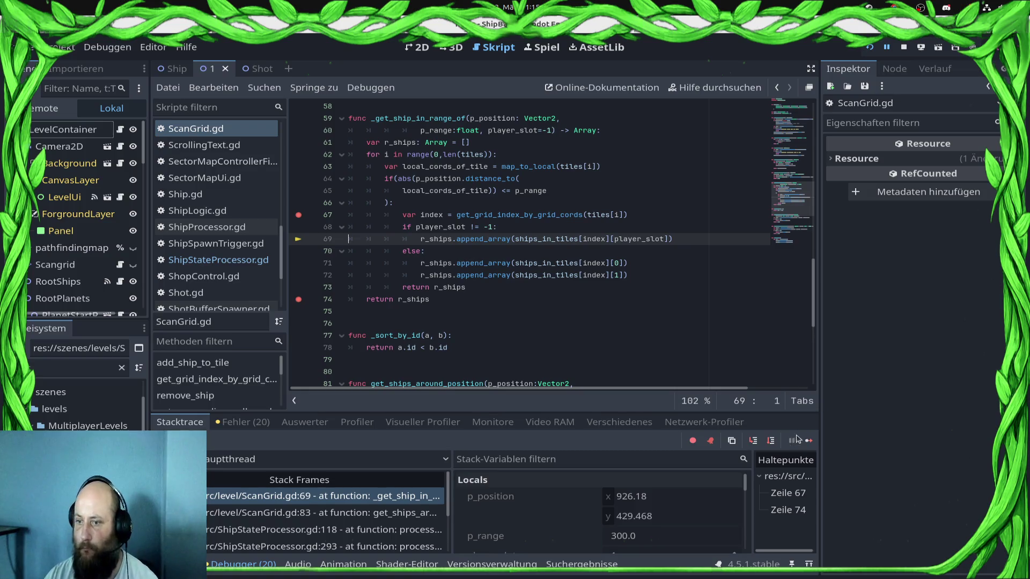
{"action": "left_click", "coordinate": [812, 445]}
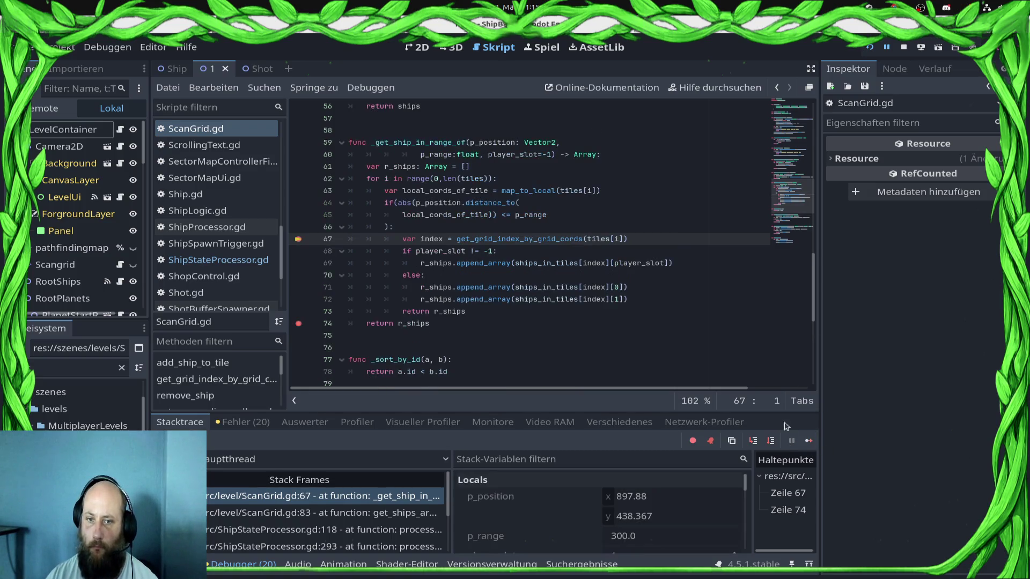
{"action": "left_click", "coordinate": [810, 441]}
{"action": "left_click", "coordinate": [299, 240]}
{"action": "left_click", "coordinate": [809, 441]}
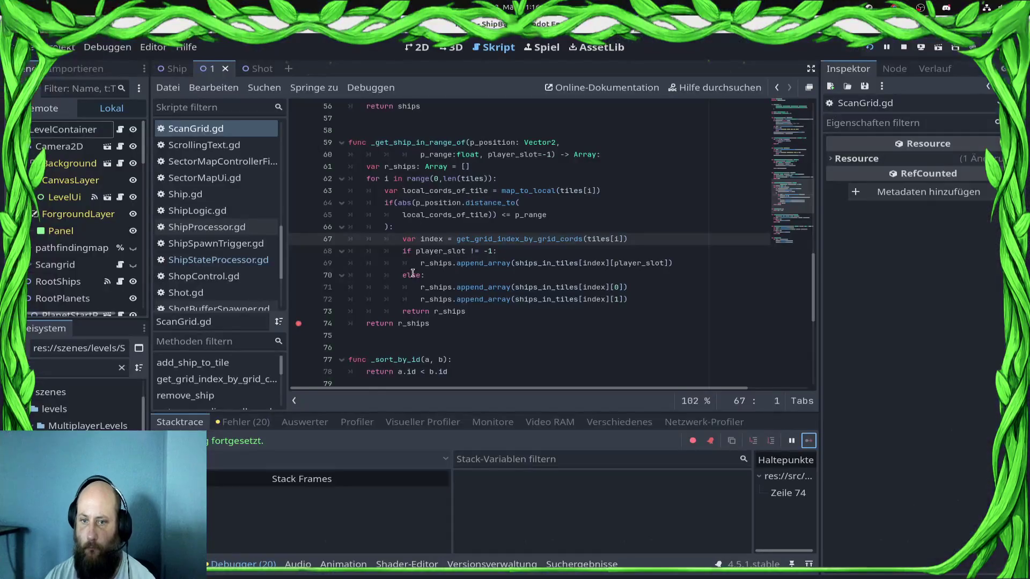
{"action": "left_click", "coordinate": [369, 323]}
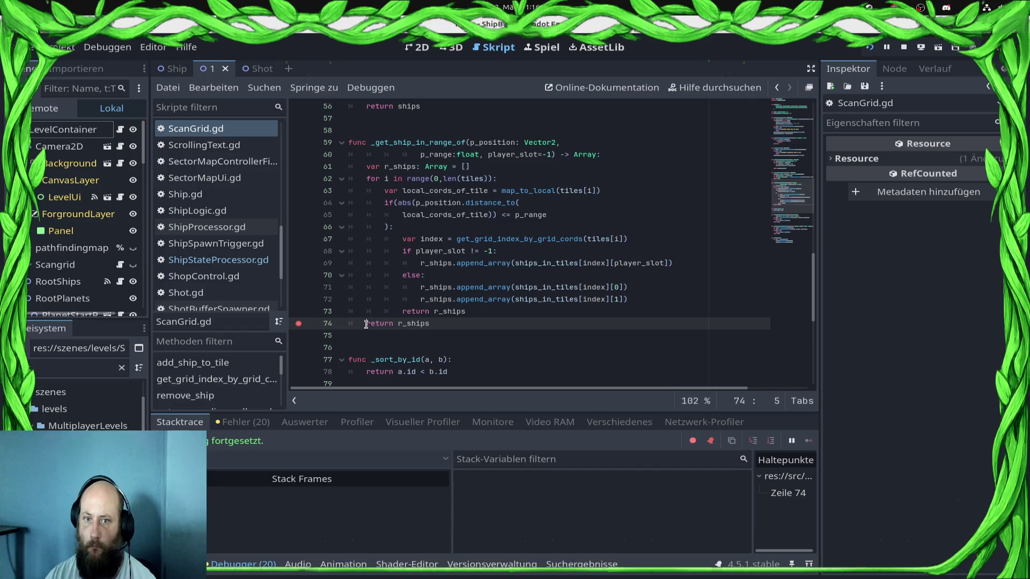
{"action": "key", "text": "alt+Tab"}
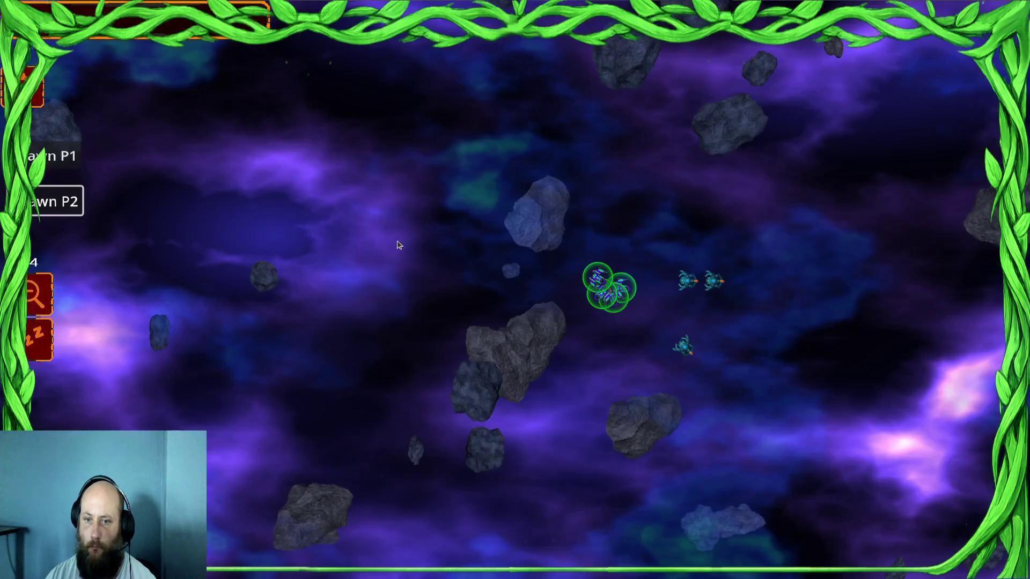
Move the selected P1 ships to three new spots in the asteroid field
{"action": "right_click", "coordinate": [475, 245]}
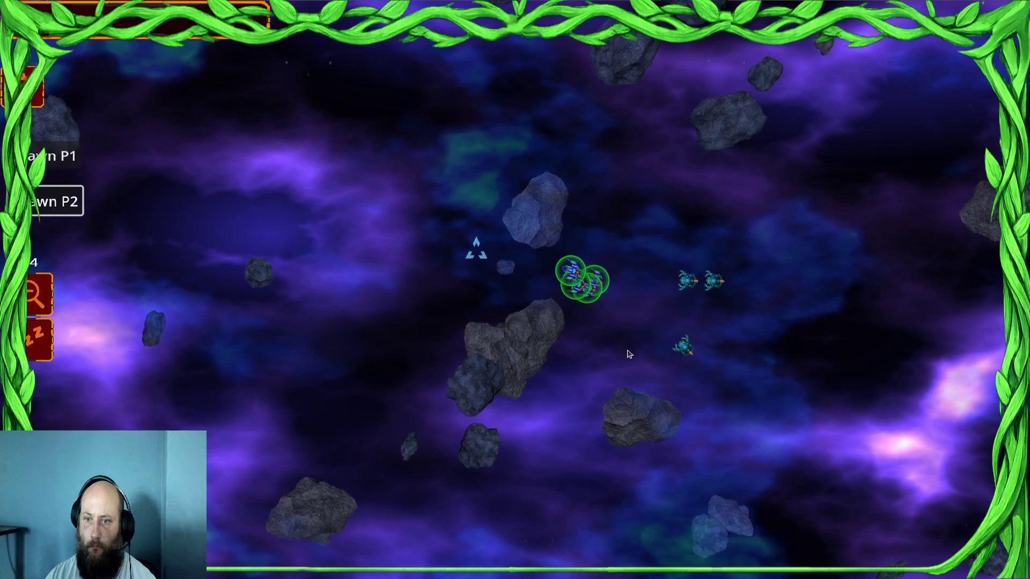
{"action": "right_click", "coordinate": [664, 291]}
{"action": "key", "text": "super"}
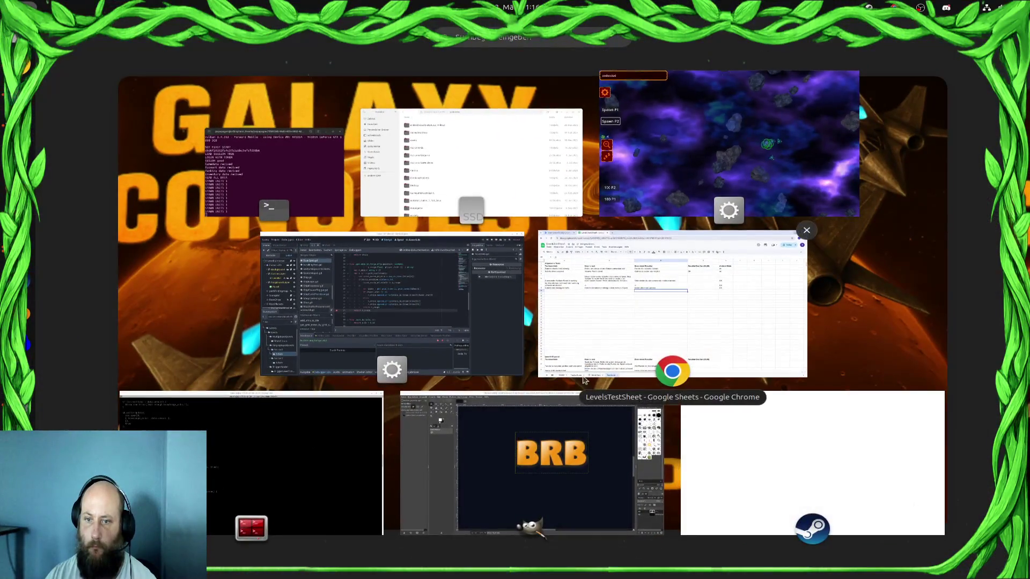
{"action": "left_click", "coordinate": [743, 170]}
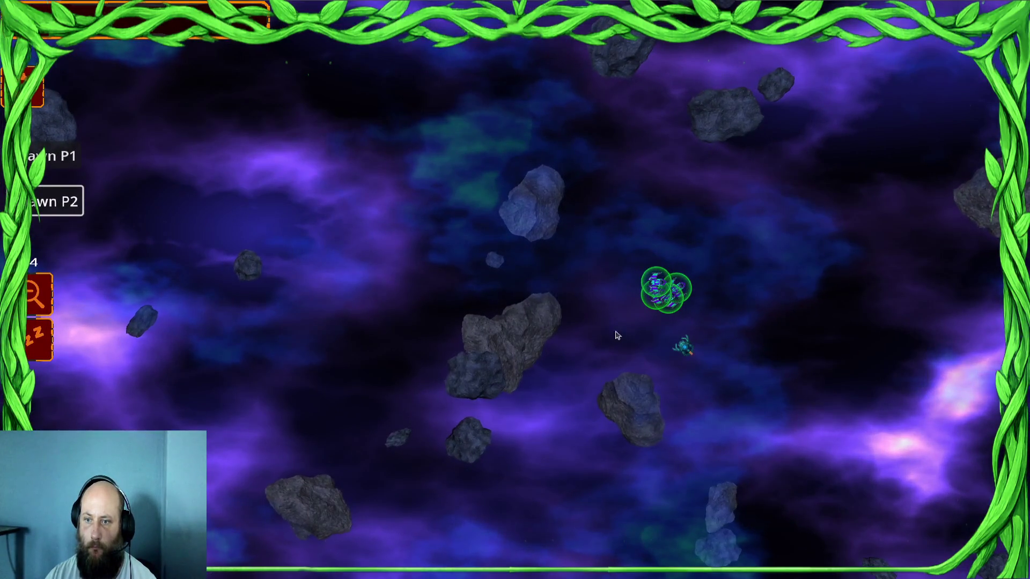
{"action": "right_click", "coordinate": [646, 339]}
{"action": "key", "text": "alt+Tab"}
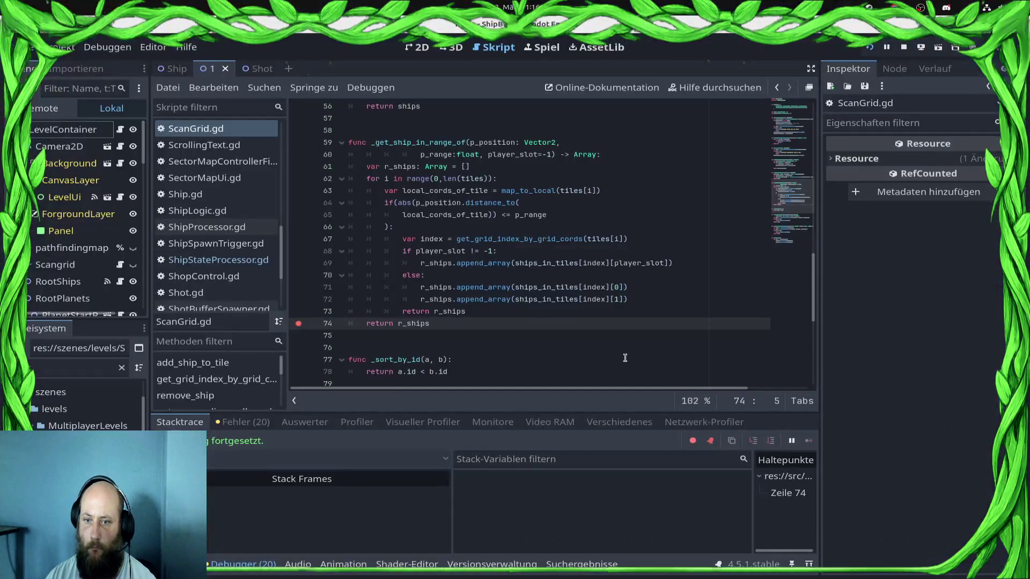
Delete the duplicate 'return r_ships' on line 73, clear its breakpoint, and stop debugging
{"action": "left_click", "coordinate": [507, 314]}
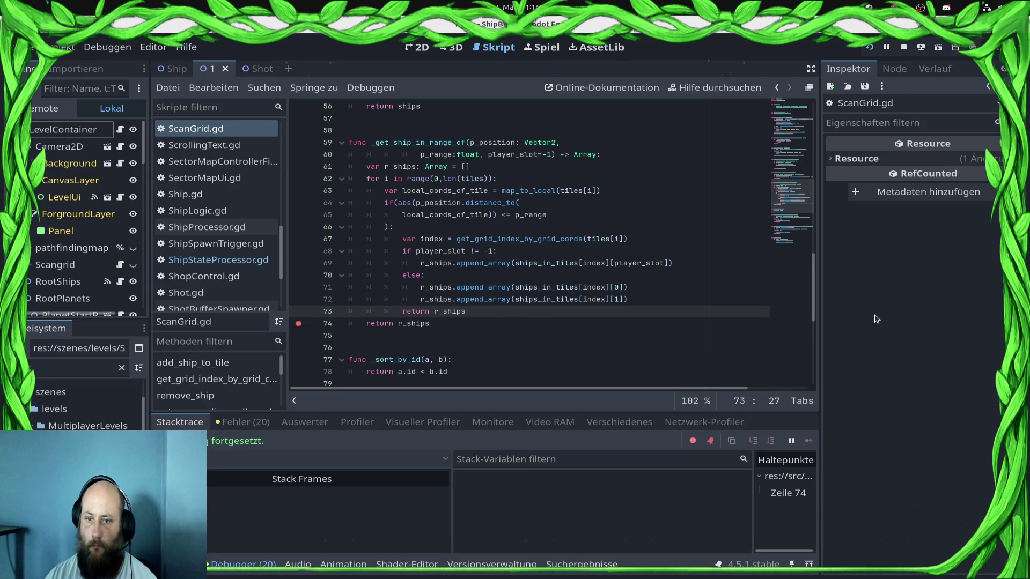
{"action": "key", "text": "ctrl+shift+k"}
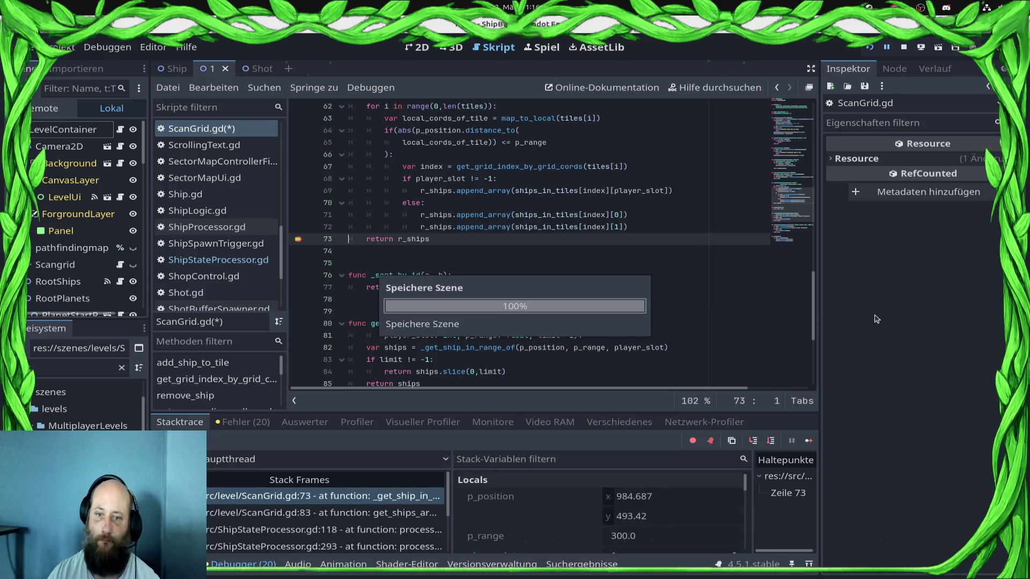
{"action": "left_click", "coordinate": [297, 240]}
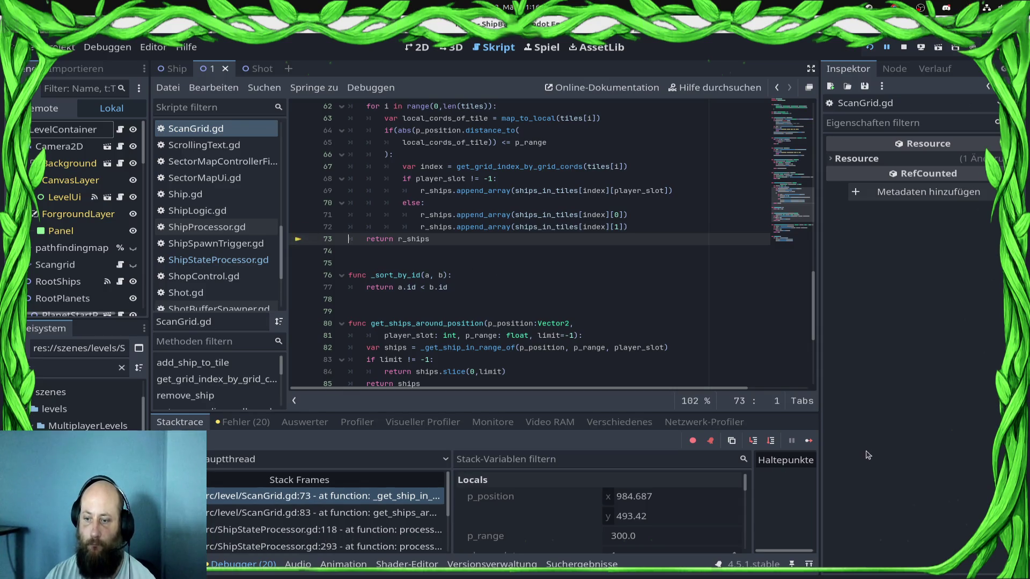
{"action": "left_click", "coordinate": [904, 48]}
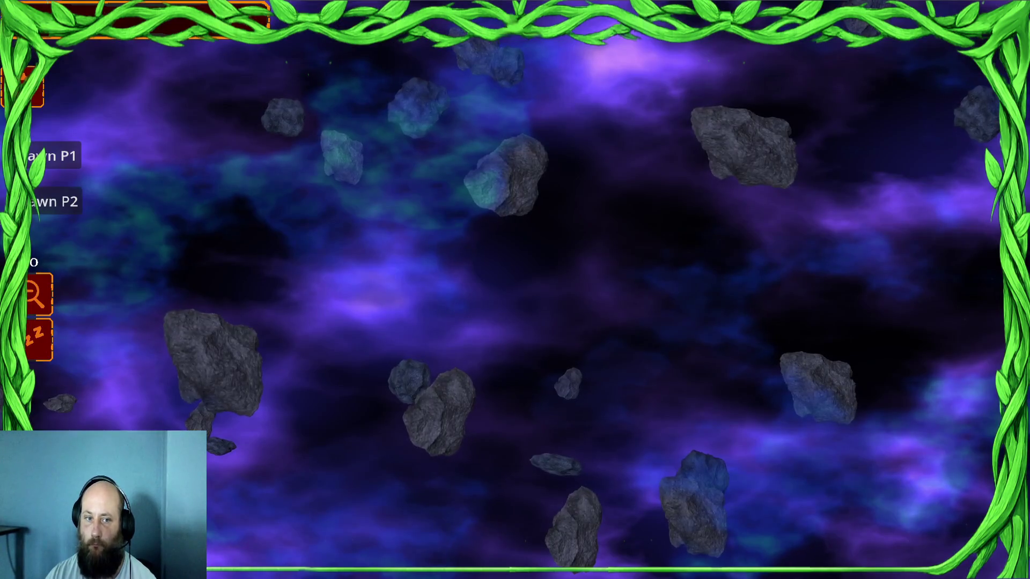
Spawn P1 and P2 groups, select all P1 ships and order them centre-right, up, then down-left
{"action": "left_click", "coordinate": [62, 165]}
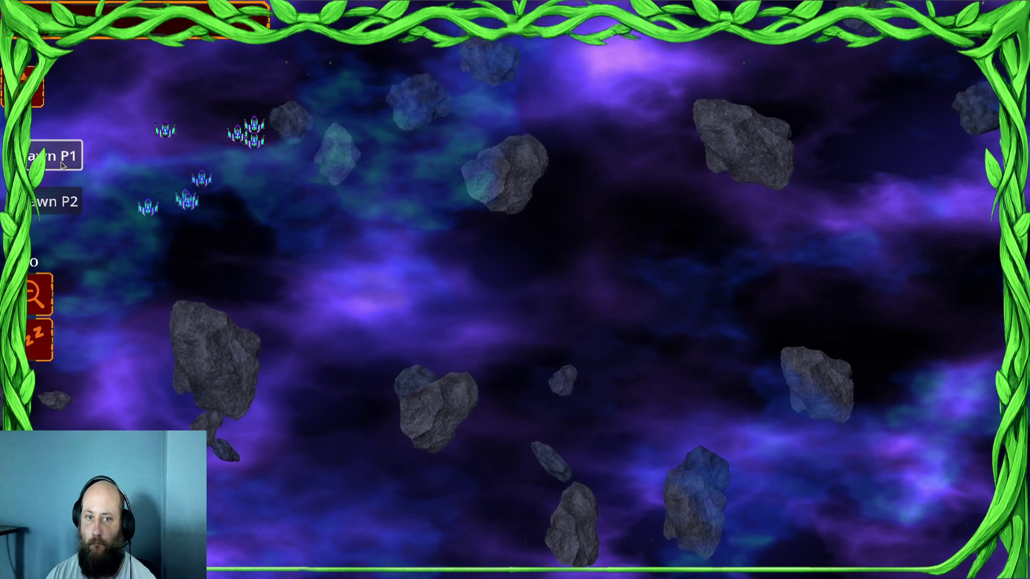
{"action": "left_click", "coordinate": [71, 203]}
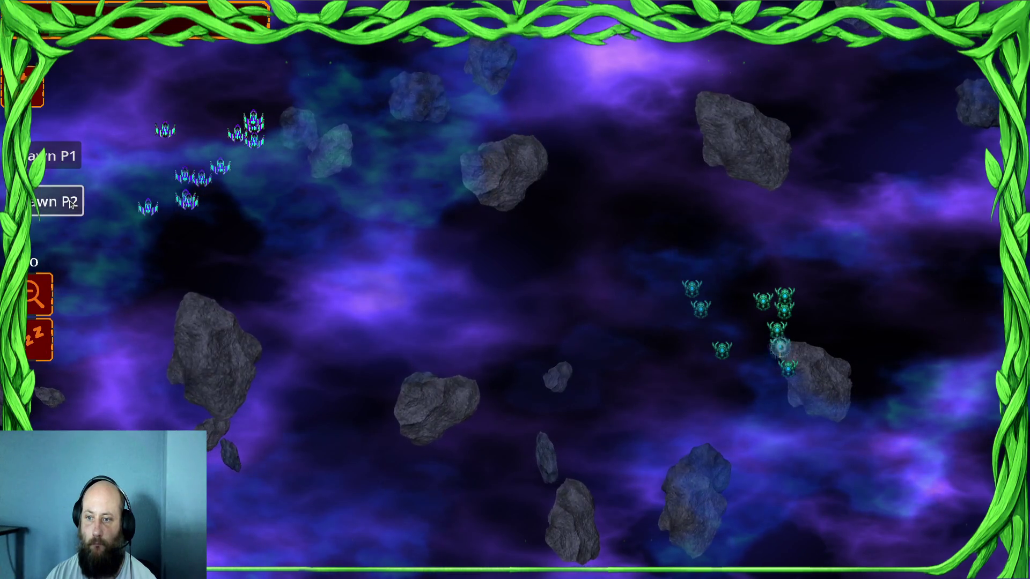
{"action": "key", "text": "ctrl+a"}
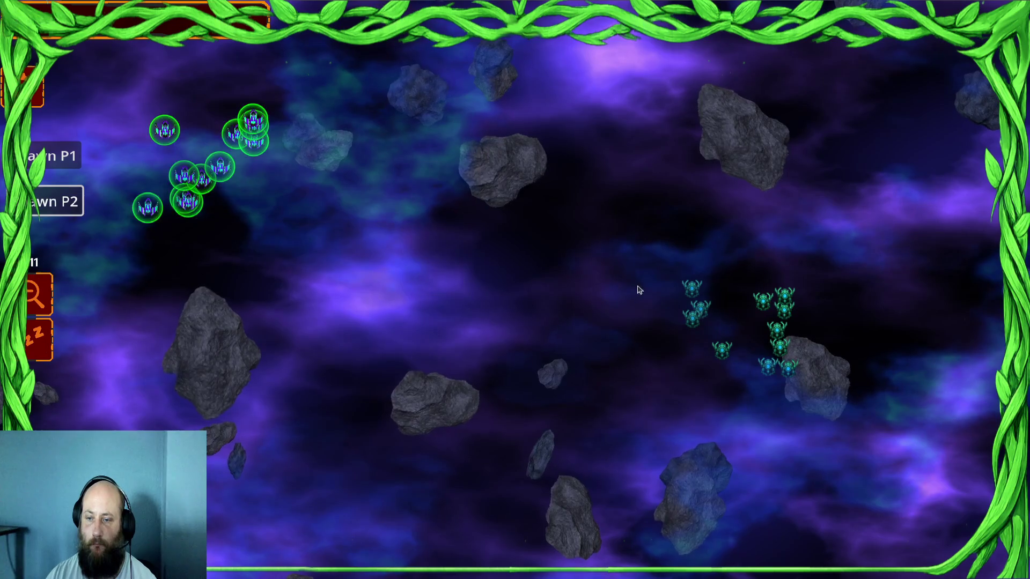
{"action": "right_click", "coordinate": [639, 291]}
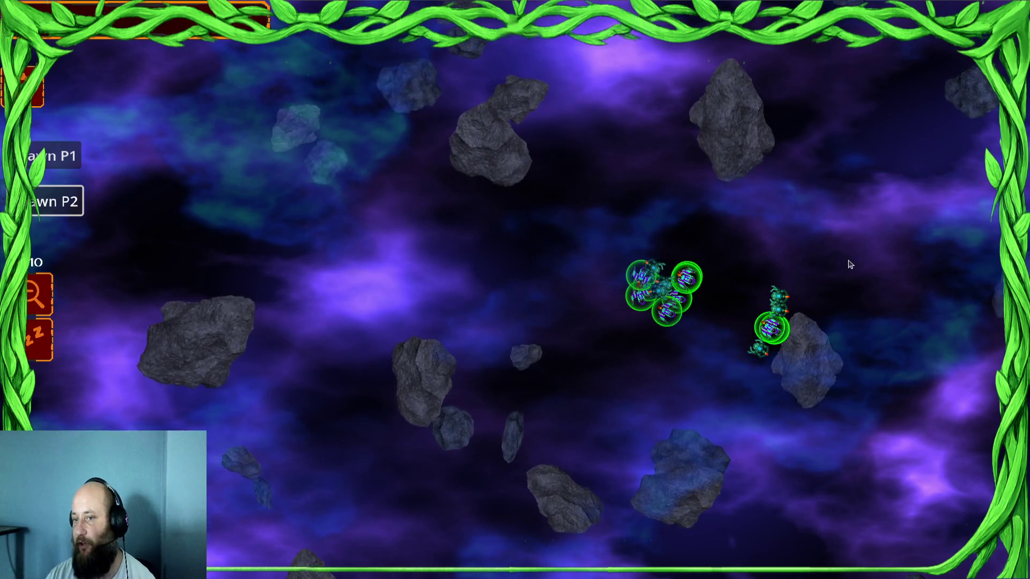
{"action": "right_click", "coordinate": [706, 228]}
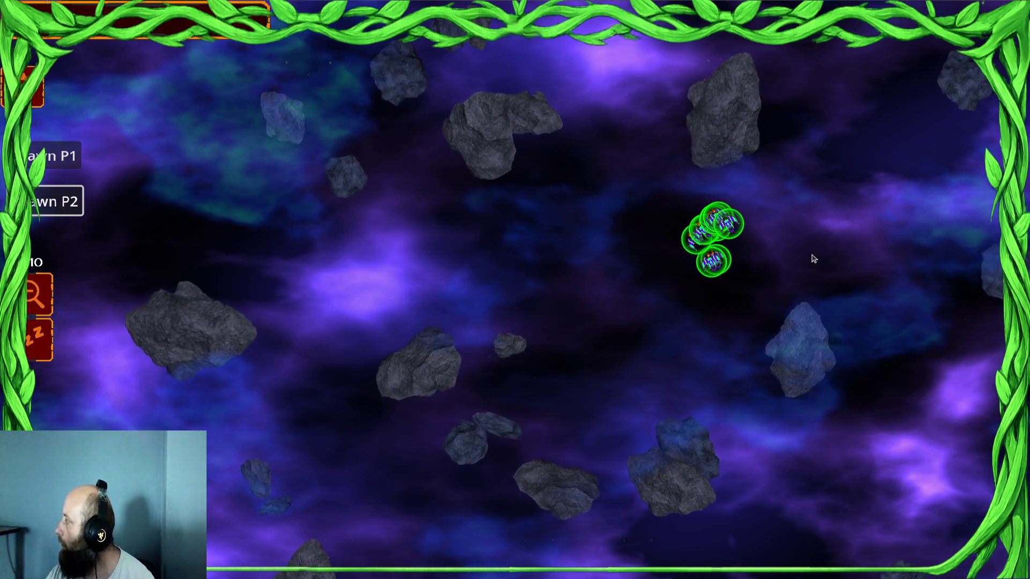
{"action": "right_click", "coordinate": [584, 335]}
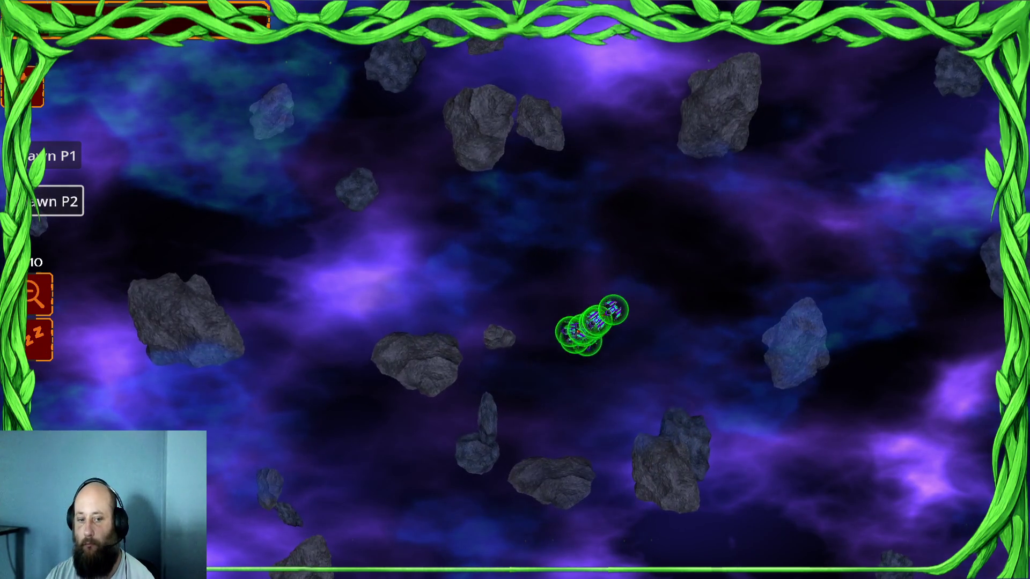
Spawn a large P2 wave, redirect the P1 fleet to new positions, then stop the game
{"action": "left_click", "coordinate": [56, 201]}
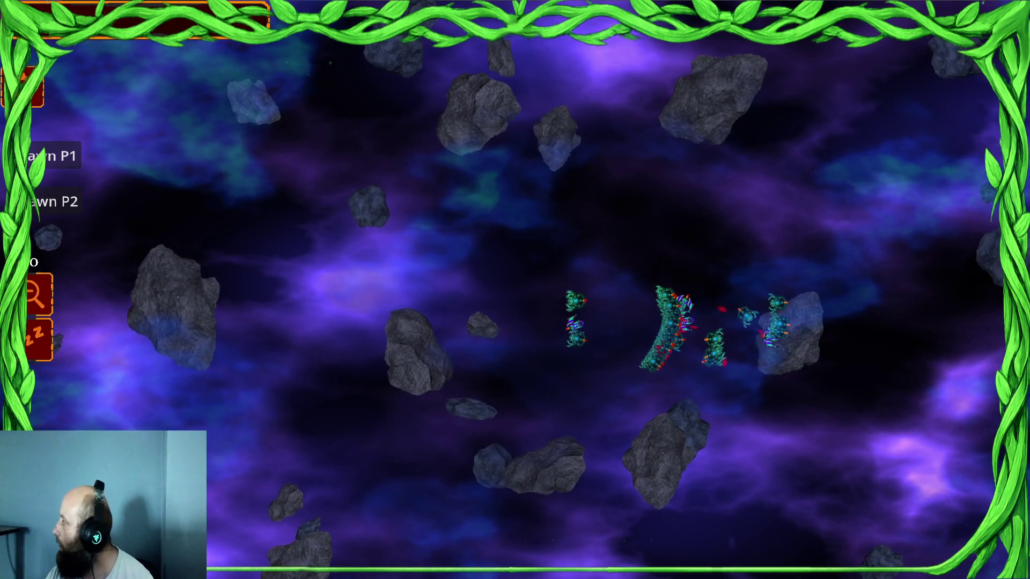
{"action": "left_click", "coordinate": [426, 199]}
{"action": "left_click", "coordinate": [584, 224]}
{"action": "left_click", "coordinate": [609, 299]}
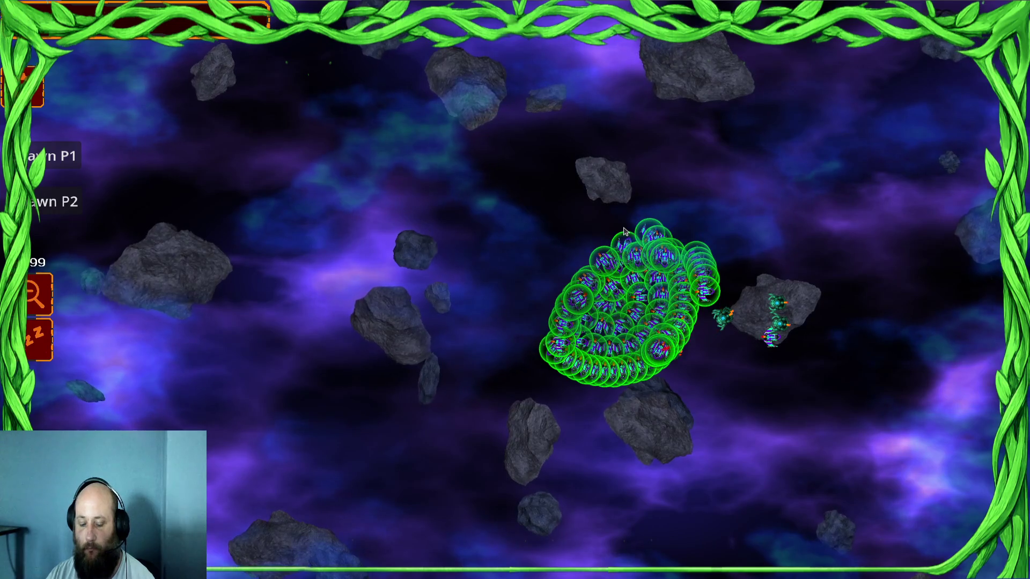
{"action": "key", "text": "F8"}
Replace 'index' with 'i' in the ships_in_tiles references on lines 69, 71 and 72
{"action": "scroll", "coordinate": [608, 240], "scroll_direction": "up", "scroll_amount": 1}
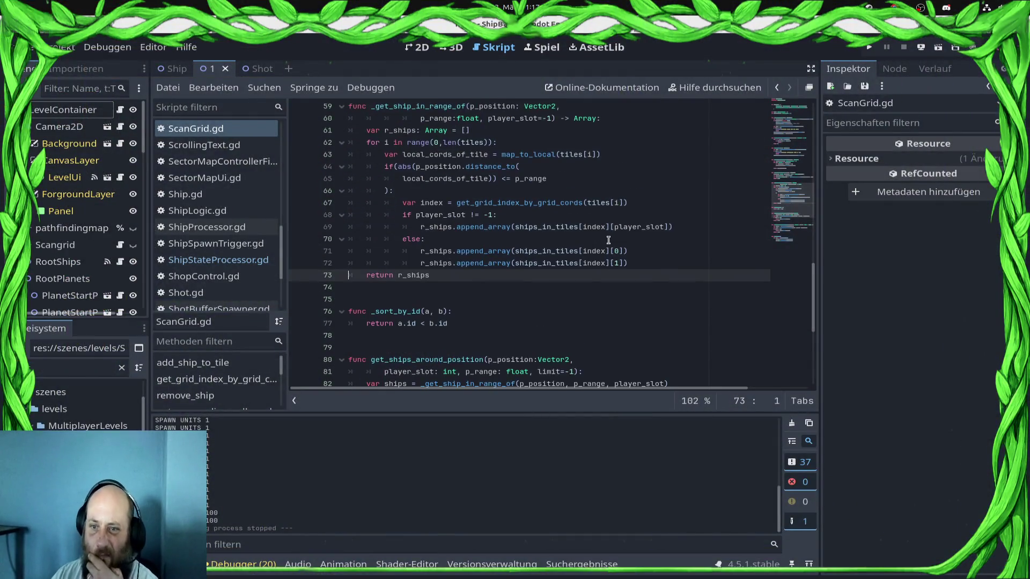
{"action": "scroll", "coordinate": [588, 246], "scroll_direction": "up", "scroll_amount": 1}
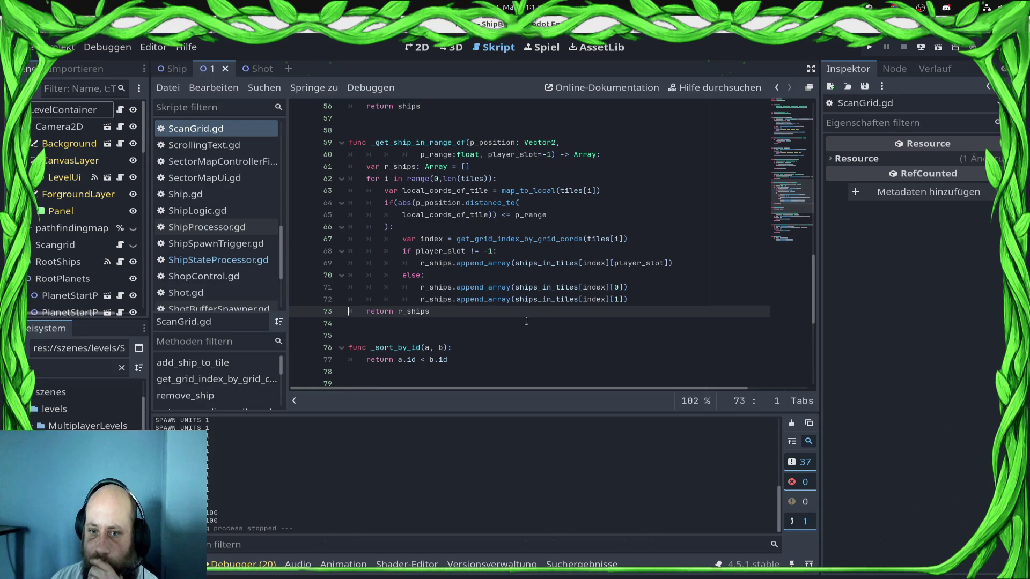
{"action": "double_click", "coordinate": [602, 289]}
{"action": "type", "text": "i"}
{"action": "key", "text": "Down"}
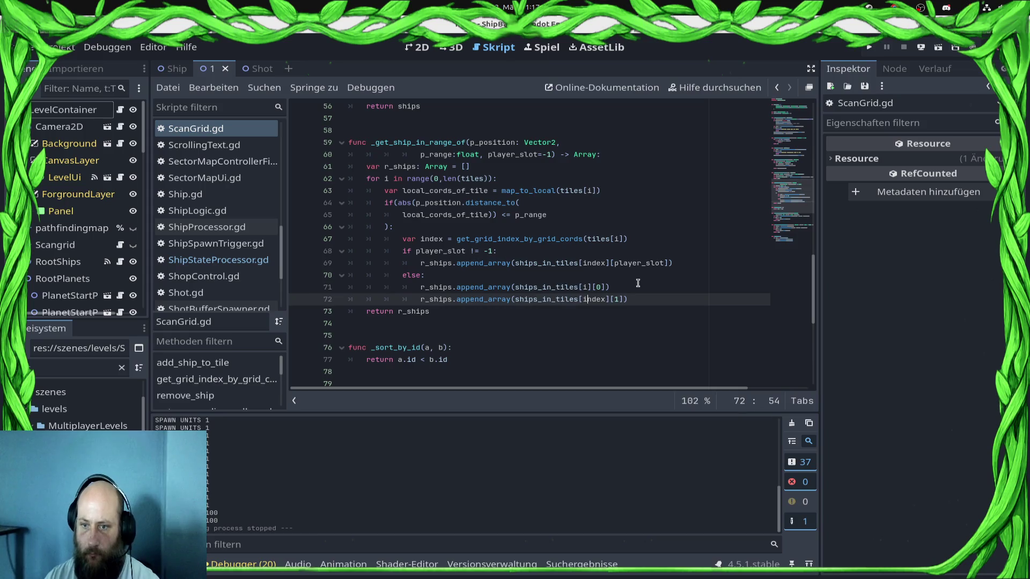
{"action": "key", "text": "Delete"}
{"action": "key", "text": "Delete"}
{"action": "key", "text": "Delete"}
{"action": "key", "text": "Up"}
{"action": "key", "text": "Up"}
{"action": "key", "text": "Up"}
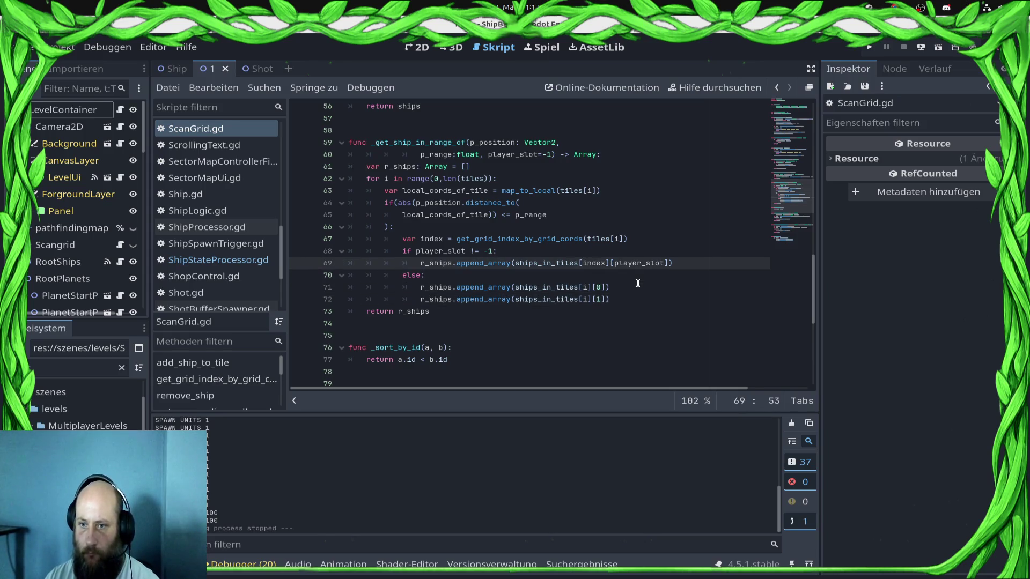
{"action": "key", "text": "Right"}
{"action": "key", "text": "Delete"}
{"action": "key", "text": "Delete"}
{"action": "key", "text": "Delete"}
{"action": "key", "text": "Up"}
{"action": "key", "text": "Up"}
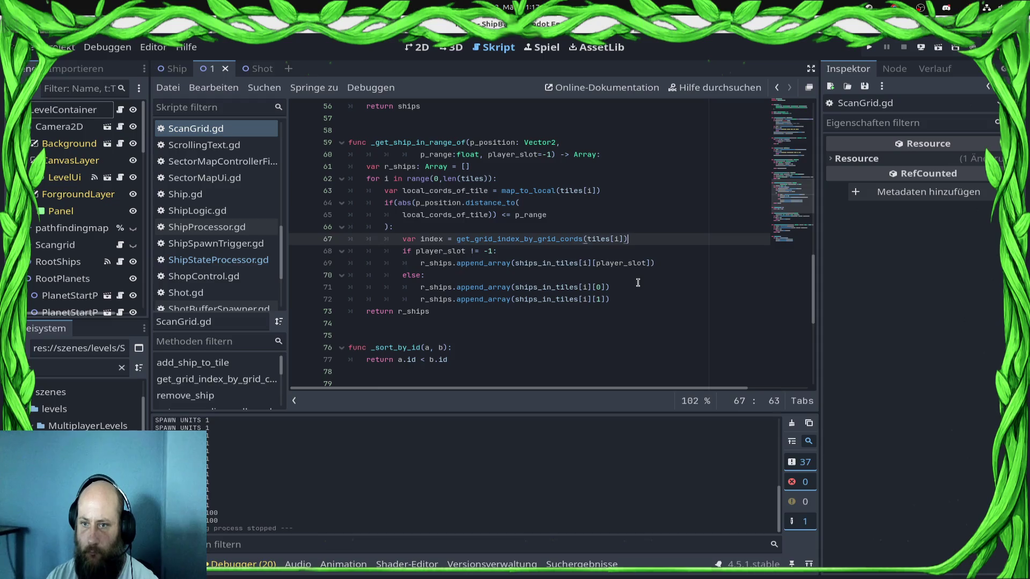
Delete the unused 'var index' line, save ScanGrid.gd, and rerun the project
{"action": "key", "text": "End"}
{"action": "key", "text": "shift+Home"}
{"action": "key", "text": "BackSpace"}
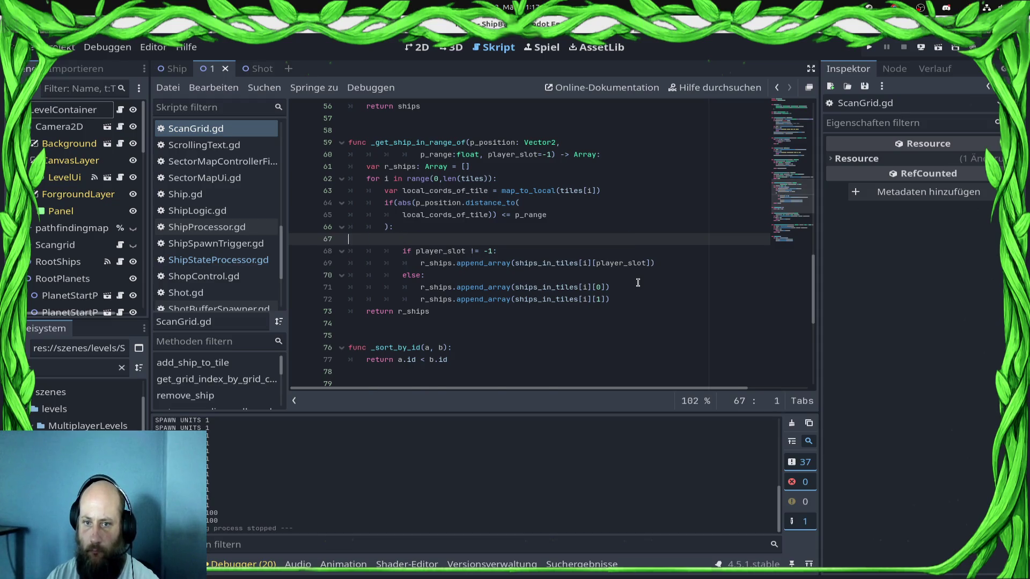
{"action": "key", "text": "BackSpace"}
{"action": "key", "text": "BackSpace"}
{"action": "key", "text": "ctrl+s"}
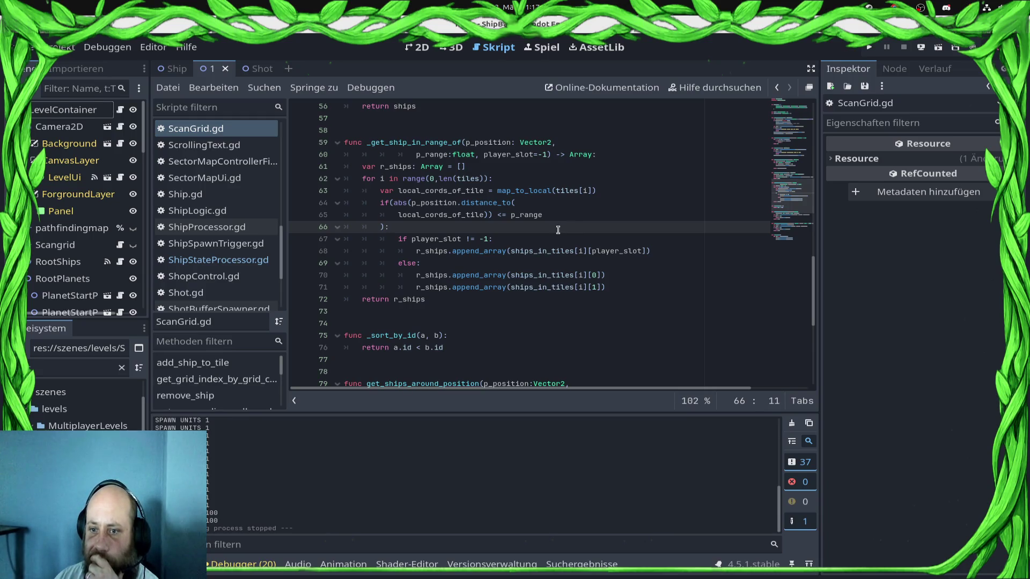
{"action": "left_click", "coordinate": [869, 48]}
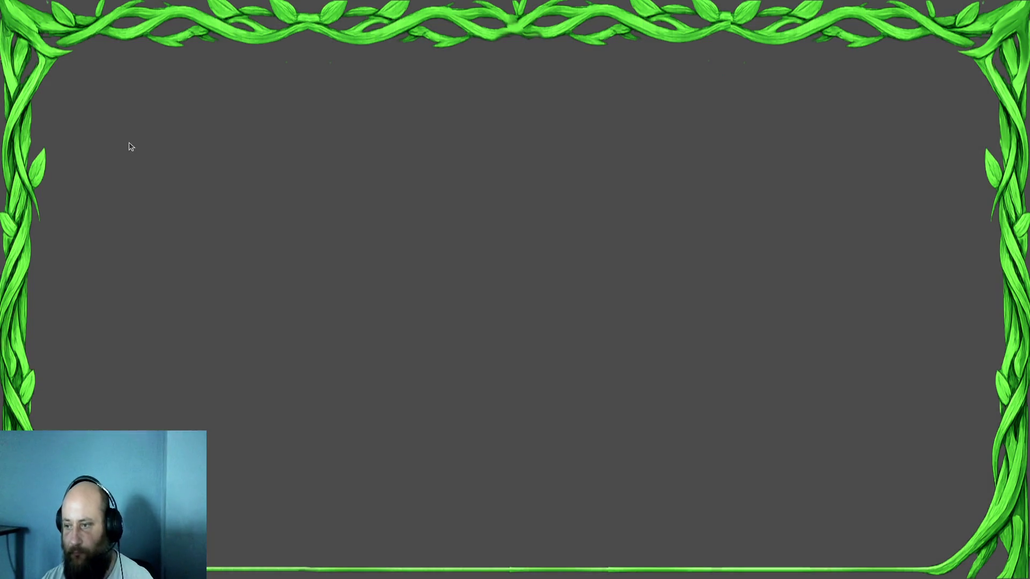
Use the window overview to reach the ShipBattel (DEBUG) game window
{"action": "key", "text": "super"}
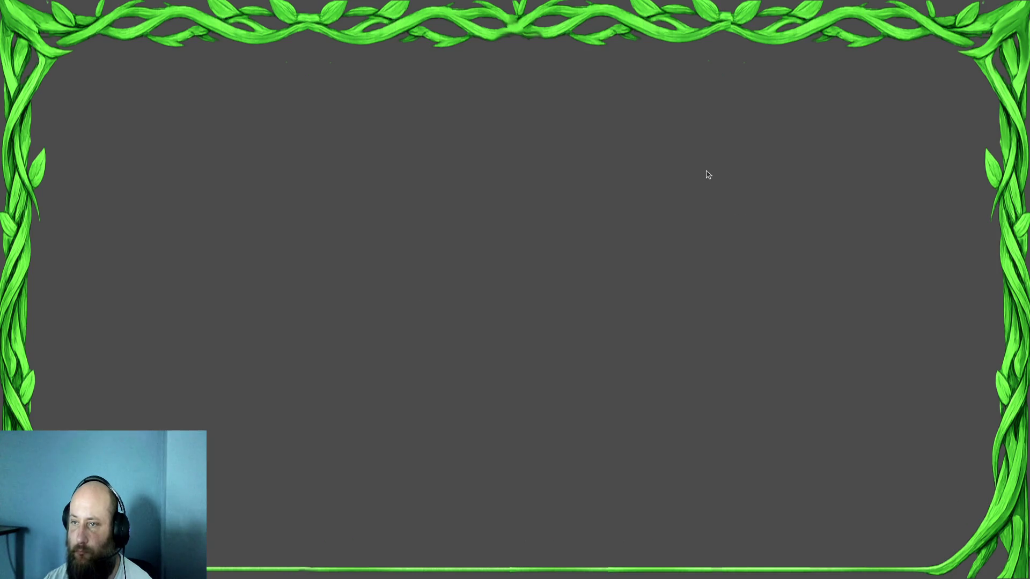
{"action": "key", "text": "super"}
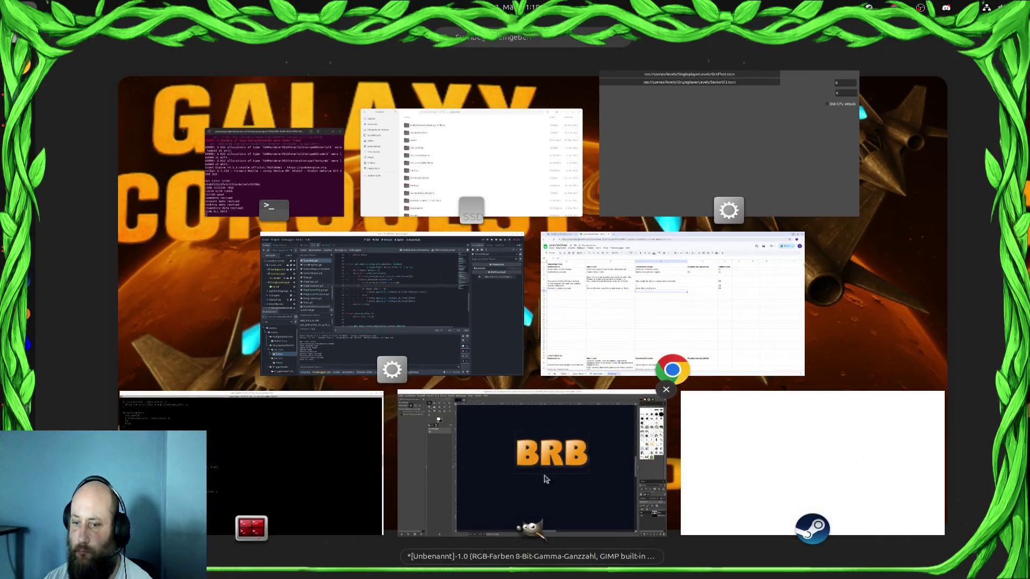
{"action": "left_click", "coordinate": [437, 298]}
{"action": "key", "text": "super"}
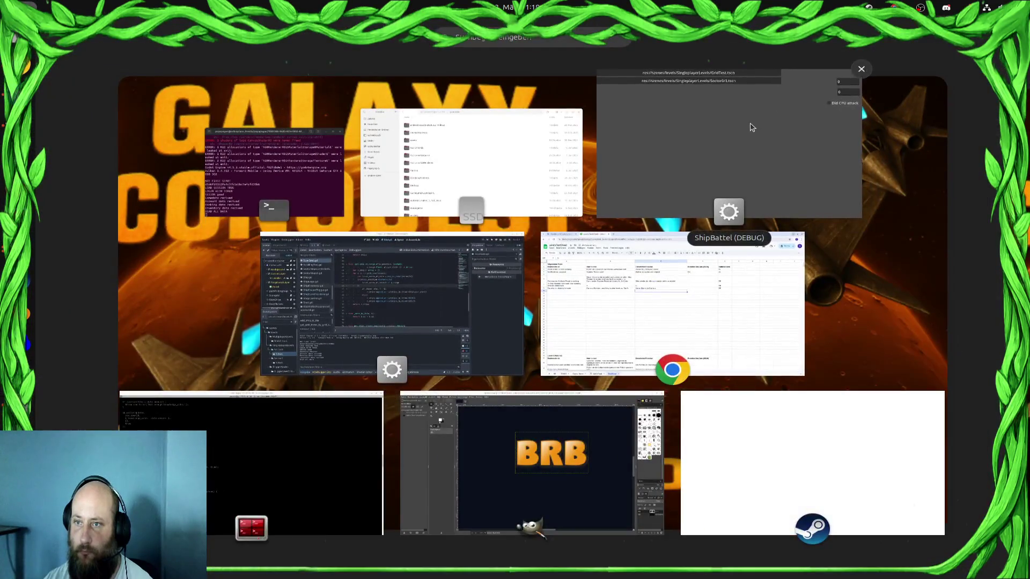
{"action": "left_click", "coordinate": [752, 131]}
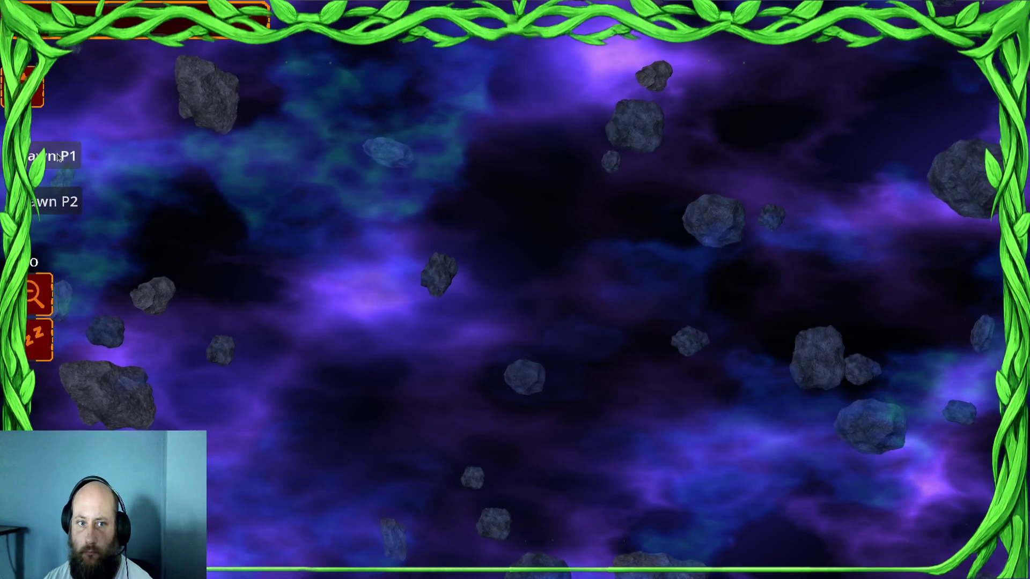
Spawn P1 and P2 groups, send P1 ships at the enemies and the shielded group up-left
{"action": "left_click", "coordinate": [54, 156]}
{"action": "left_click", "coordinate": [53, 203]}
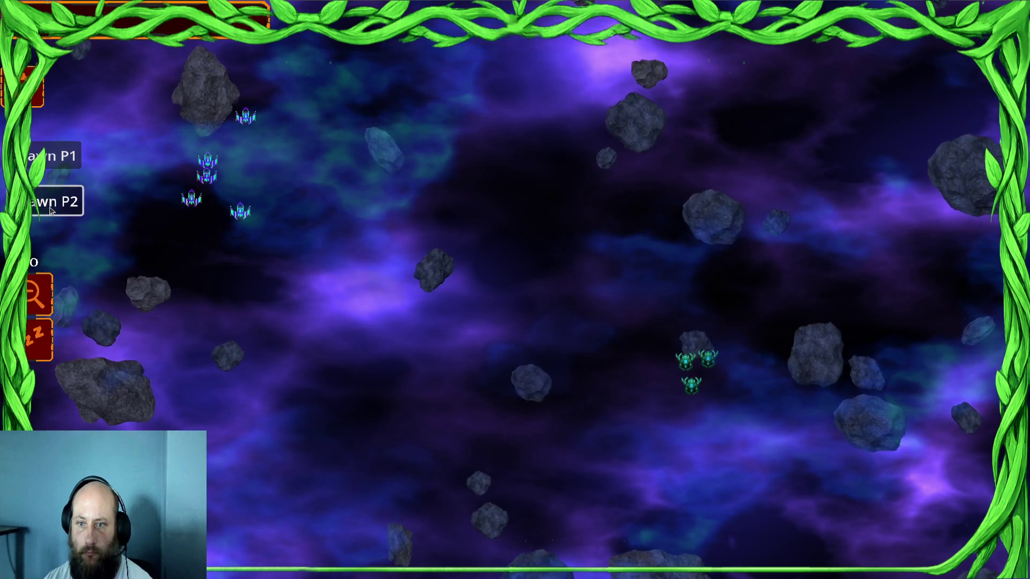
{"action": "right_click", "coordinate": [593, 295]}
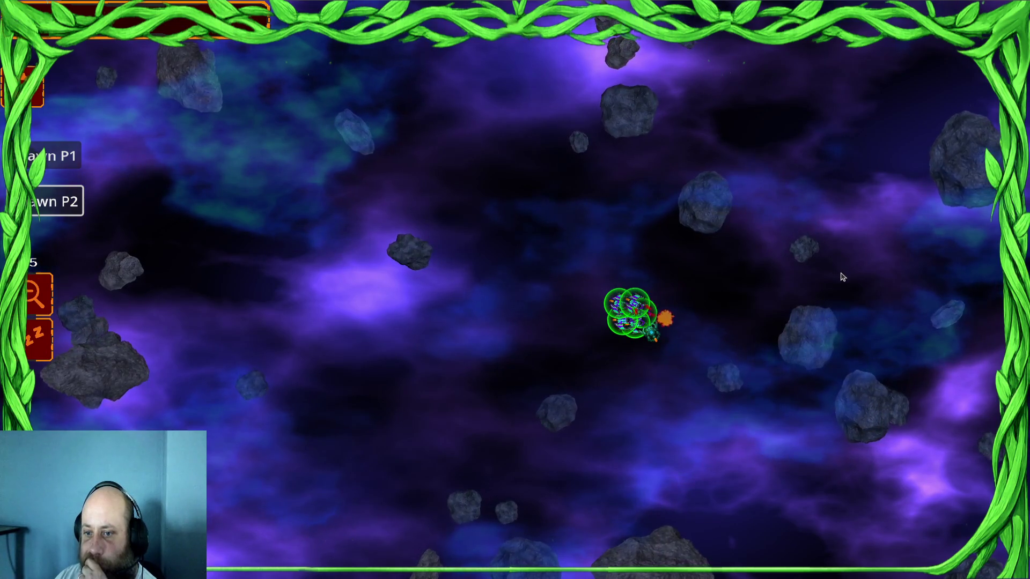
{"action": "left_click", "coordinate": [582, 266]}
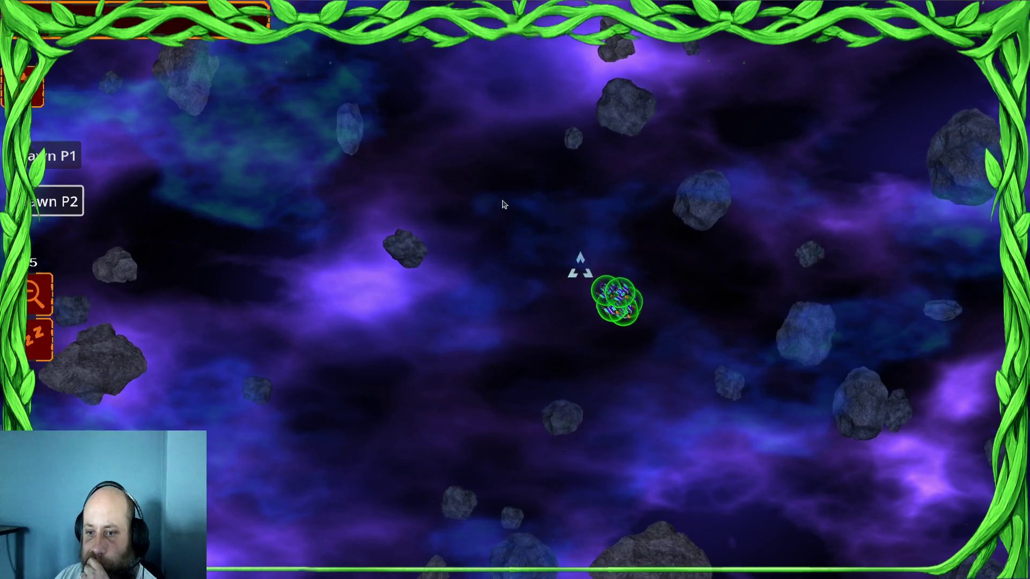
{"action": "left_click", "coordinate": [365, 200]}
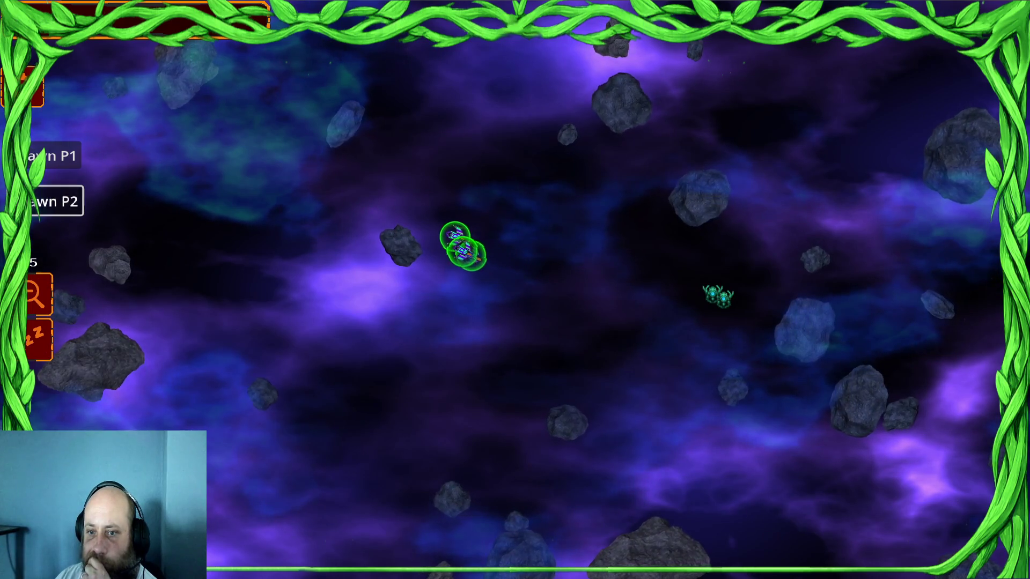
Spawn another P1 group and redirect the shielded ships to new points further left
{"action": "left_click", "coordinate": [32, 156]}
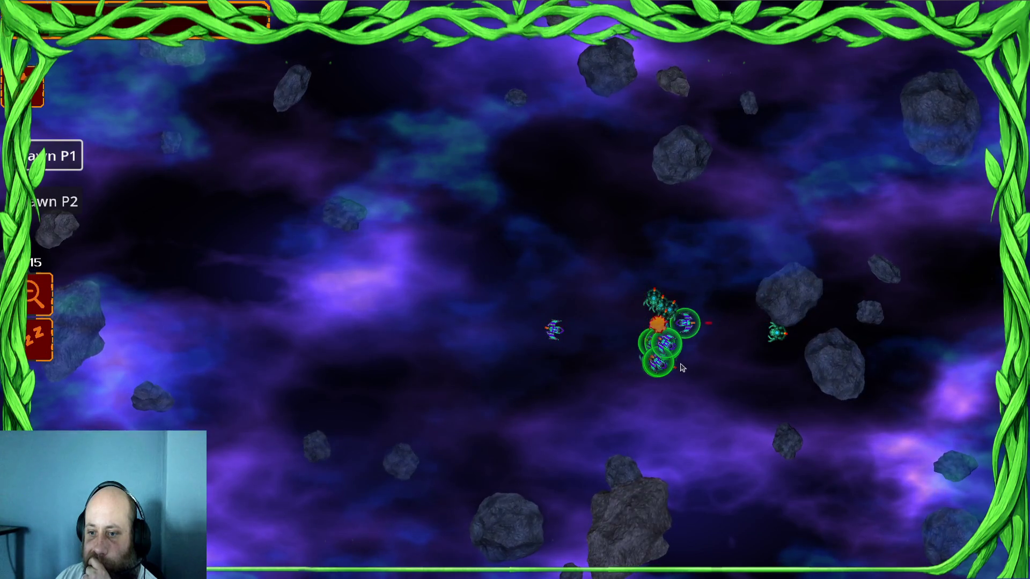
{"action": "left_click", "coordinate": [595, 409]}
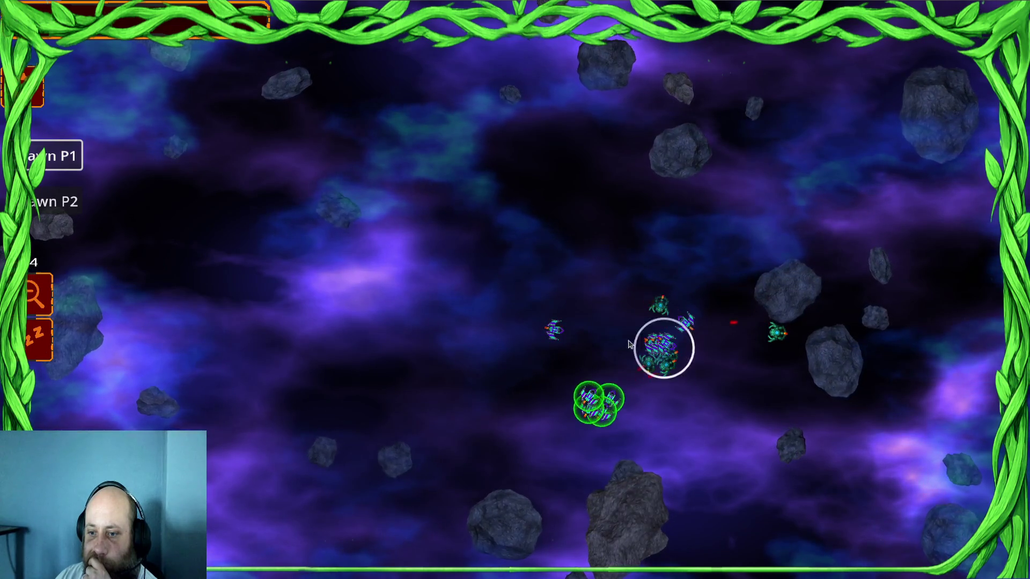
{"action": "left_click", "coordinate": [592, 236]}
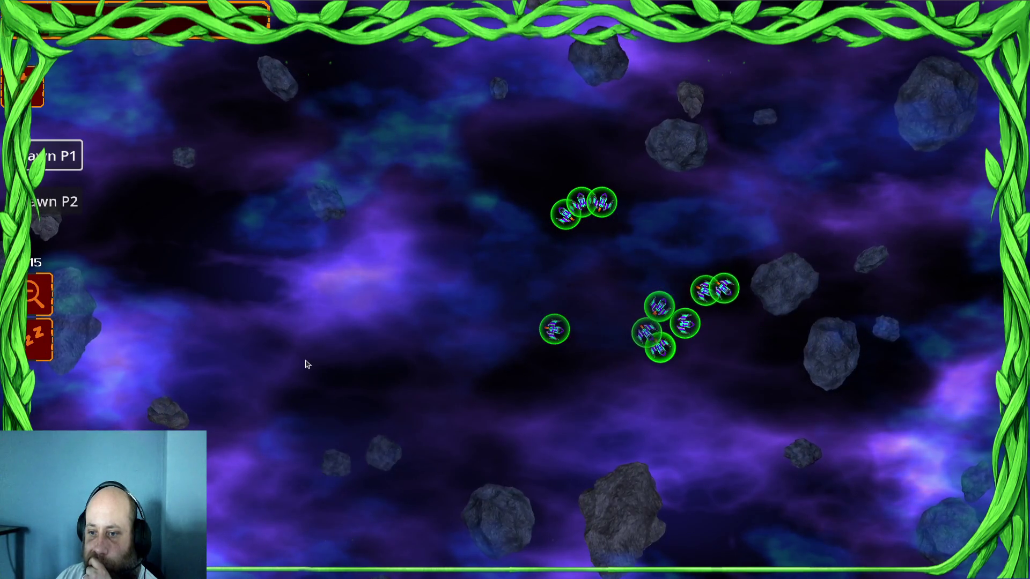
{"action": "left_click", "coordinate": [350, 298]}
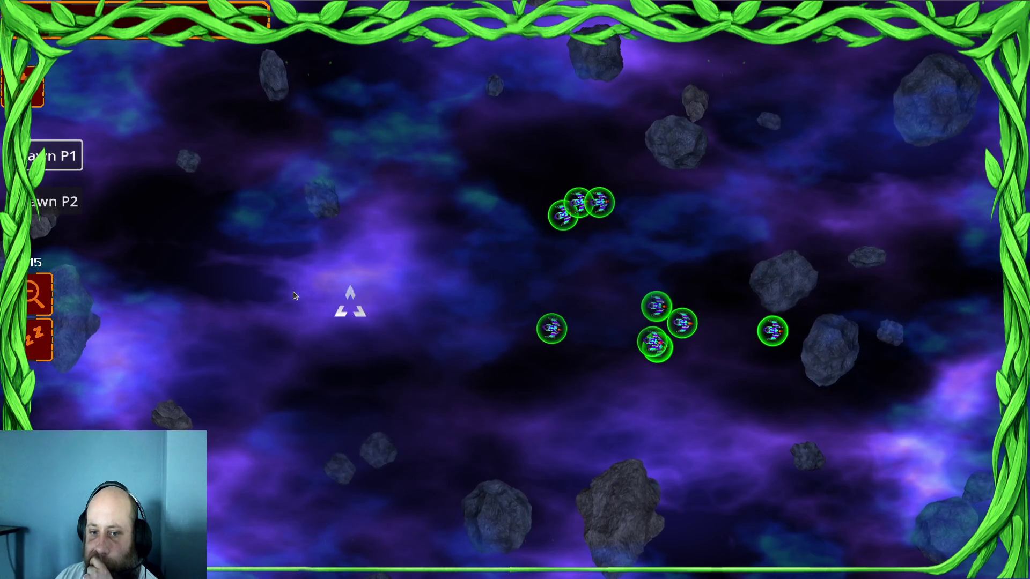
{"action": "left_click", "coordinate": [172, 223]}
Spawn large P1 and P2 swarms with keys 1 and 2 and send the green swarm right
{"action": "key", "text": "1"}
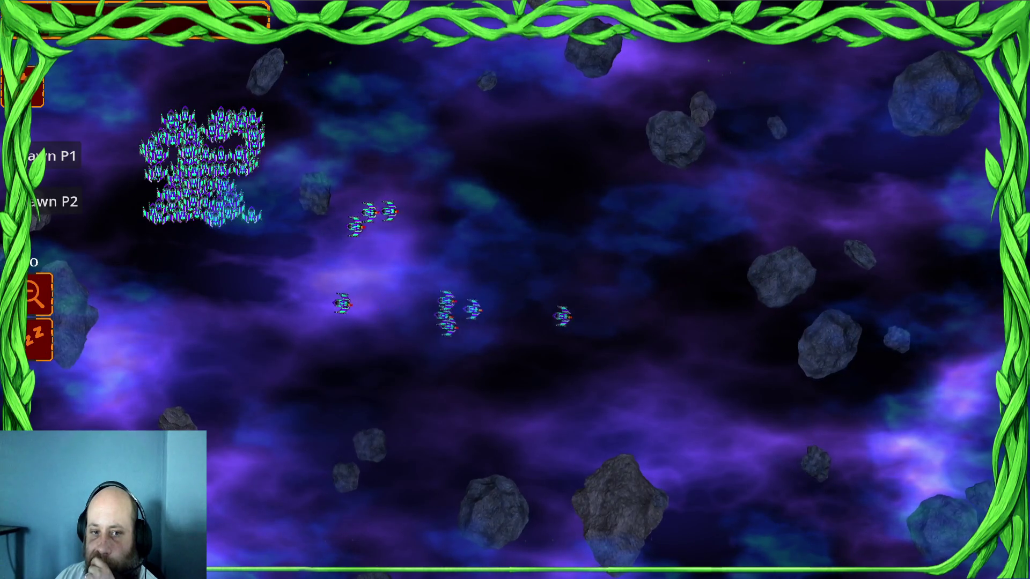
{"action": "key", "text": "2"}
{"action": "left_click", "coordinate": [405, 265]}
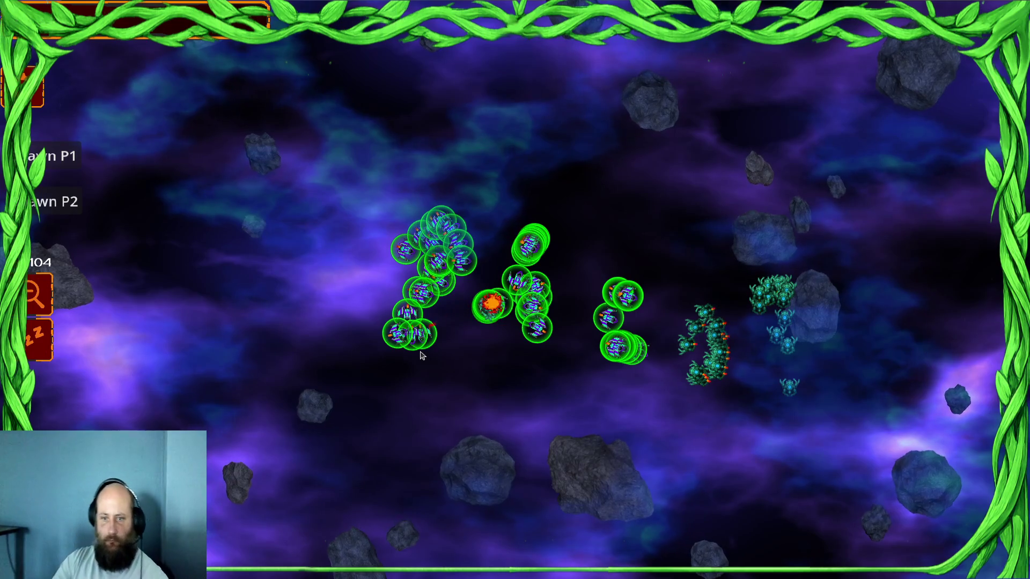
Stop the running game and review get_ships_from_grid_cord in ScanGrid.gd
{"action": "key", "text": "F8"}
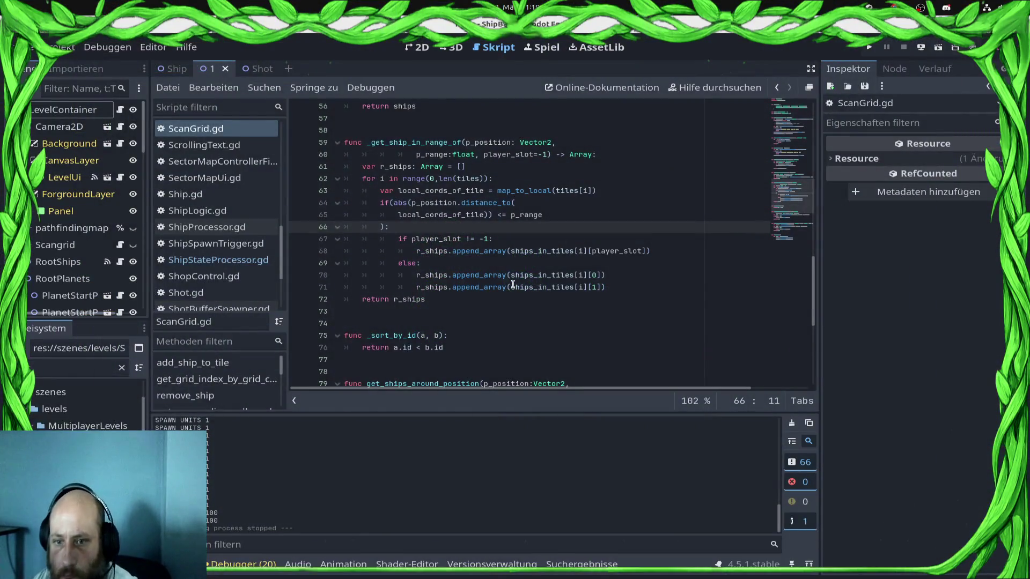
{"action": "scroll", "coordinate": [502, 289], "scroll_direction": "down", "scroll_amount": 3}
{"action": "scroll", "coordinate": [502, 289], "scroll_direction": "down", "scroll_amount": 3}
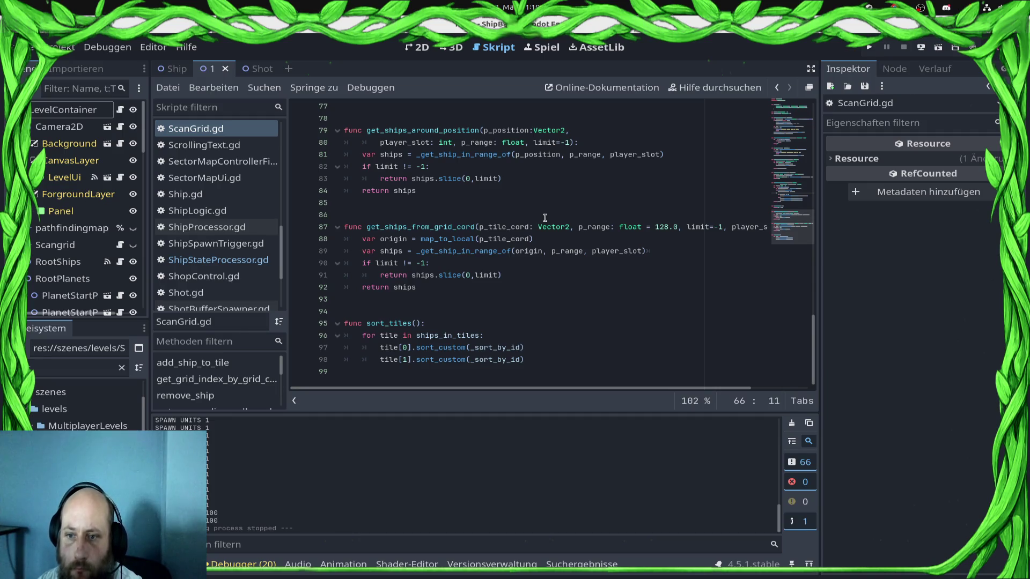
{"action": "left_click_drag", "start_coordinate": [675, 227], "coordinate": [898, 224]}
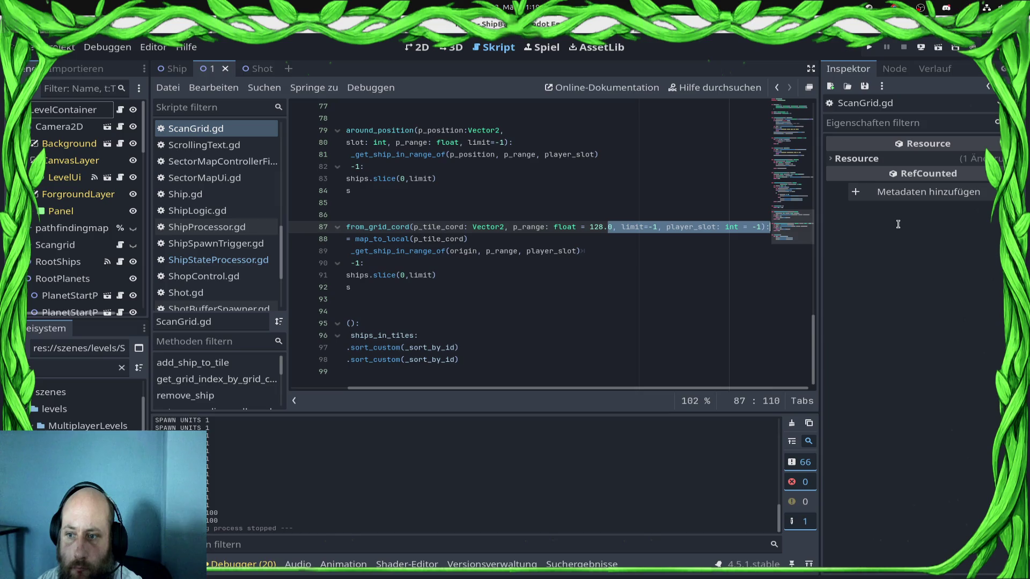
Switch to ShipStateProcessor.gd and look over its idle-state scan code
{"action": "left_click", "coordinate": [246, 261]}
{"action": "mouse_move", "coordinate": [659, 179]}
{"action": "left_mouse_down"}
{"action": "mouse_move", "coordinate": [671, 191]}
{"action": "mouse_move", "coordinate": [770, 191]}
{"action": "left_mouse_up"}
{"action": "left_click", "coordinate": [737, 152]}
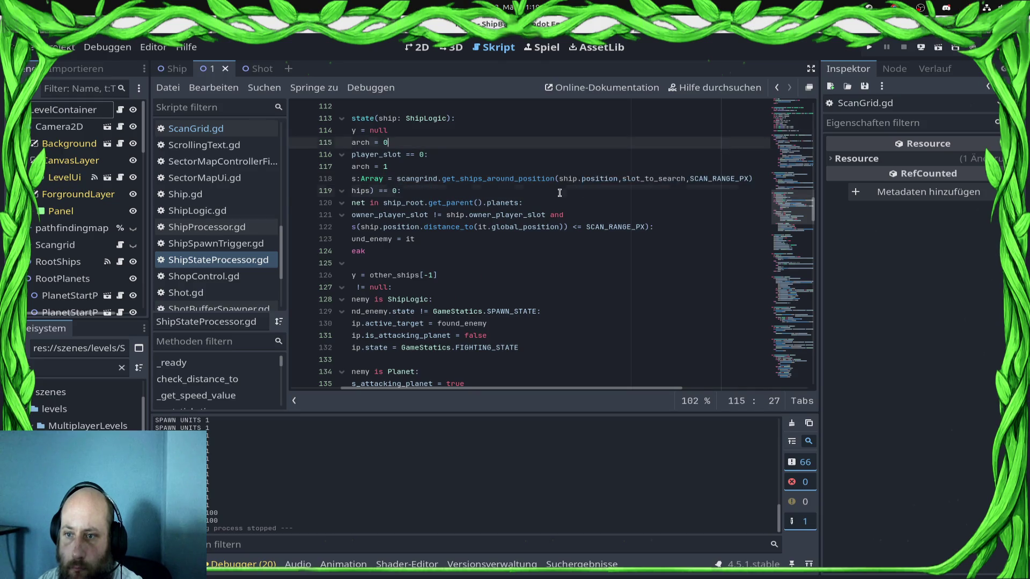
From line 118 of ShipStateProcessor.gd, jump to get_ships_around_position's definition in ScanGrid.gd
{"action": "left_click", "coordinate": [729, 192]}
{"action": "key", "text": "Up"}
{"action": "key", "text": "Up"}
{"action": "left_click", "coordinate": [628, 195]}
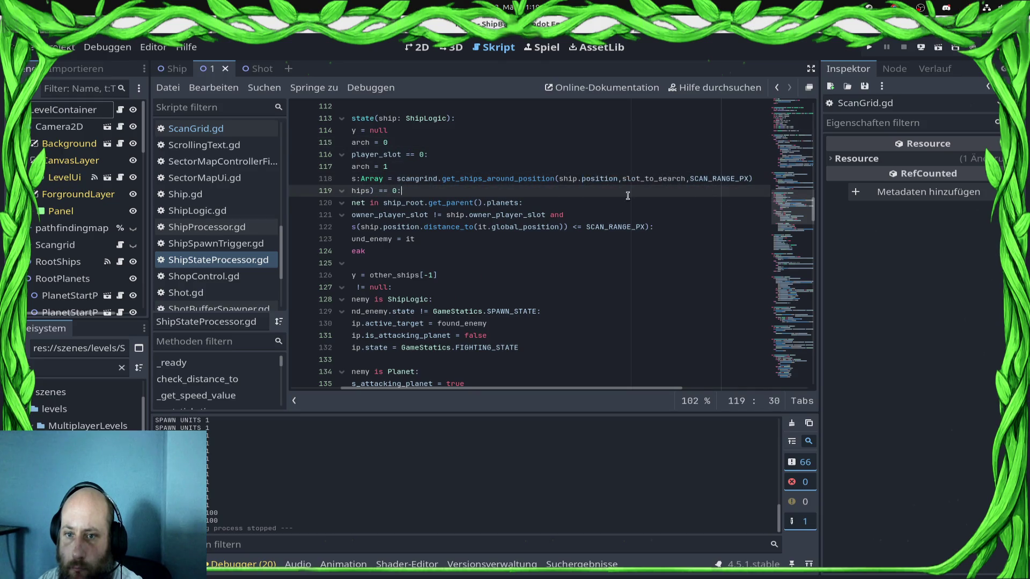
{"action": "left_click", "coordinate": [517, 180], "text": "ctrl"}
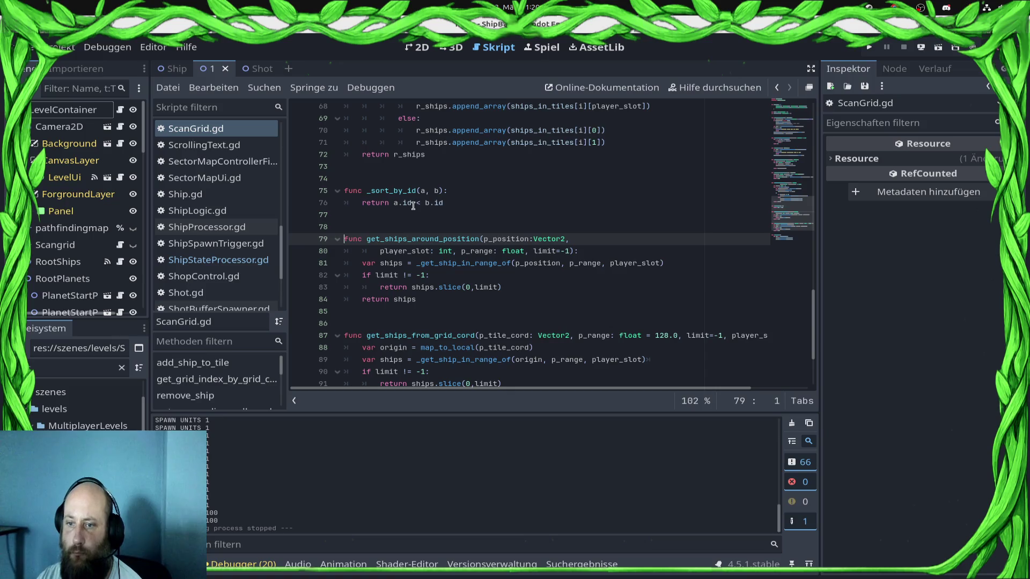
Glance up at _get_ship_in_range_of in ScanGrid.gd, then return to ShipStateProcessor.gd's idle-state code
{"action": "scroll", "coordinate": [499, 183], "scroll_direction": "up", "scroll_amount": 6}
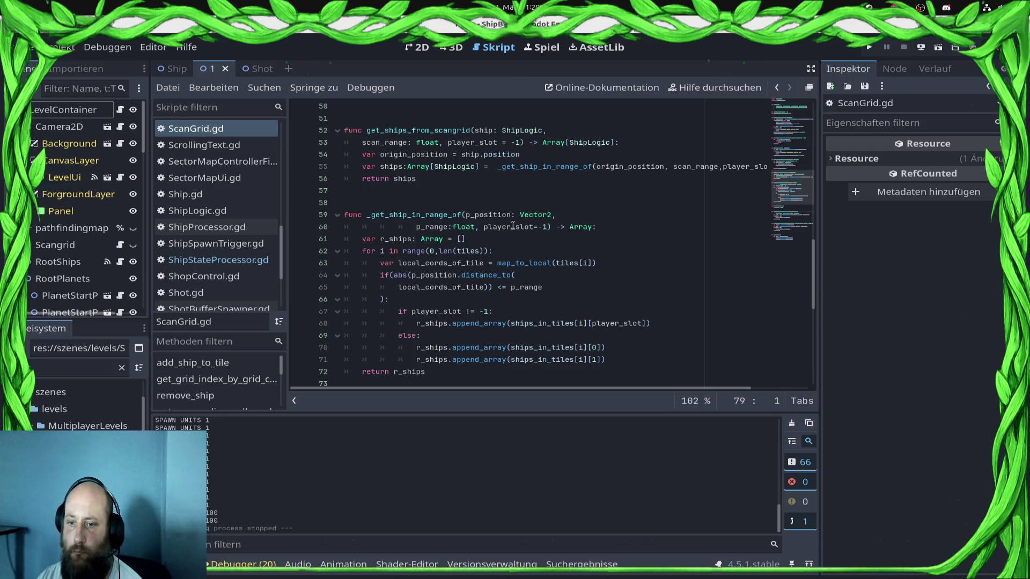
{"action": "left_click", "coordinate": [263, 260]}
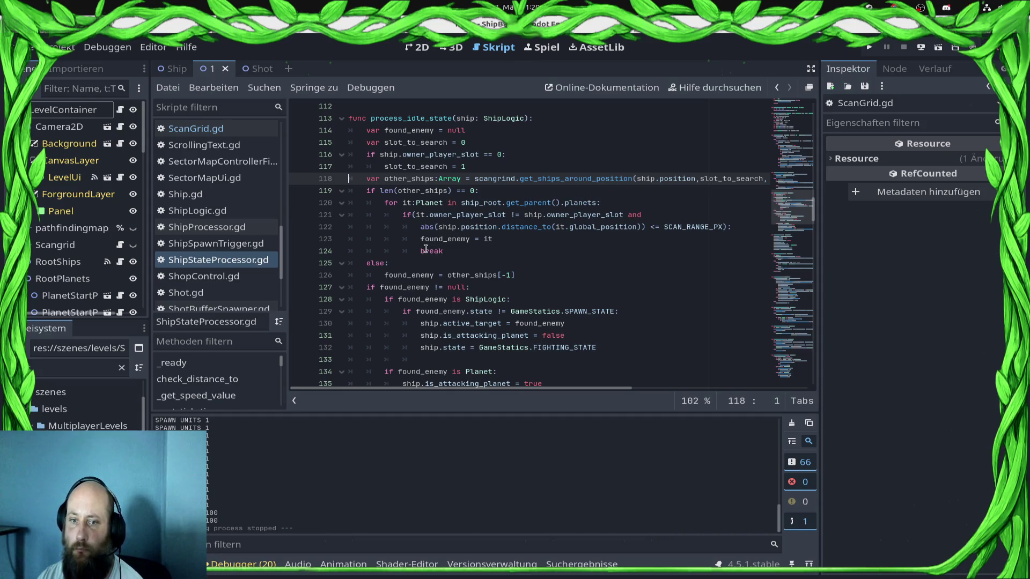
{"action": "scroll", "coordinate": [407, 257], "scroll_direction": "down", "scroll_amount": 3}
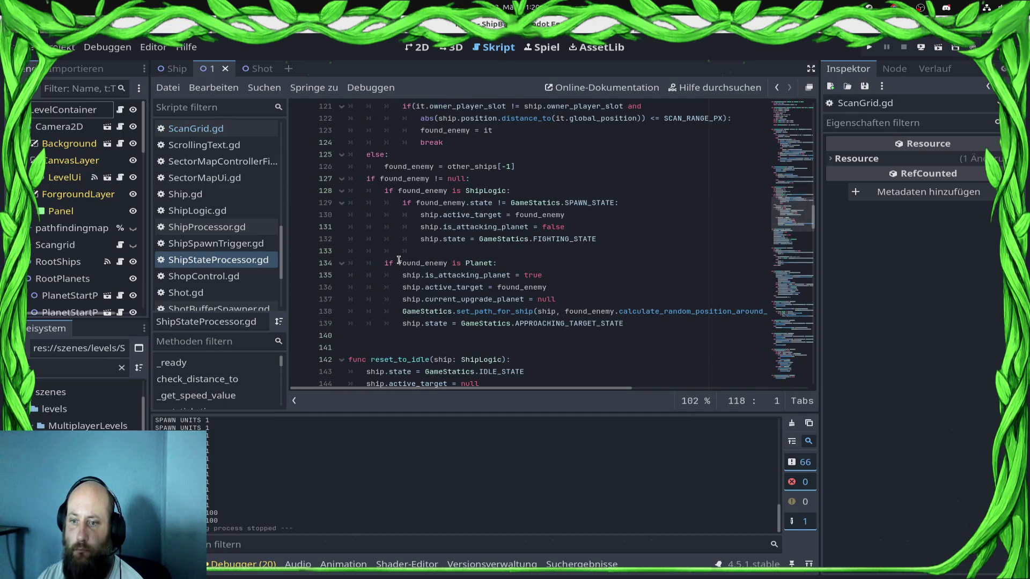
{"action": "scroll", "coordinate": [399, 260], "scroll_direction": "up", "scroll_amount": 6}
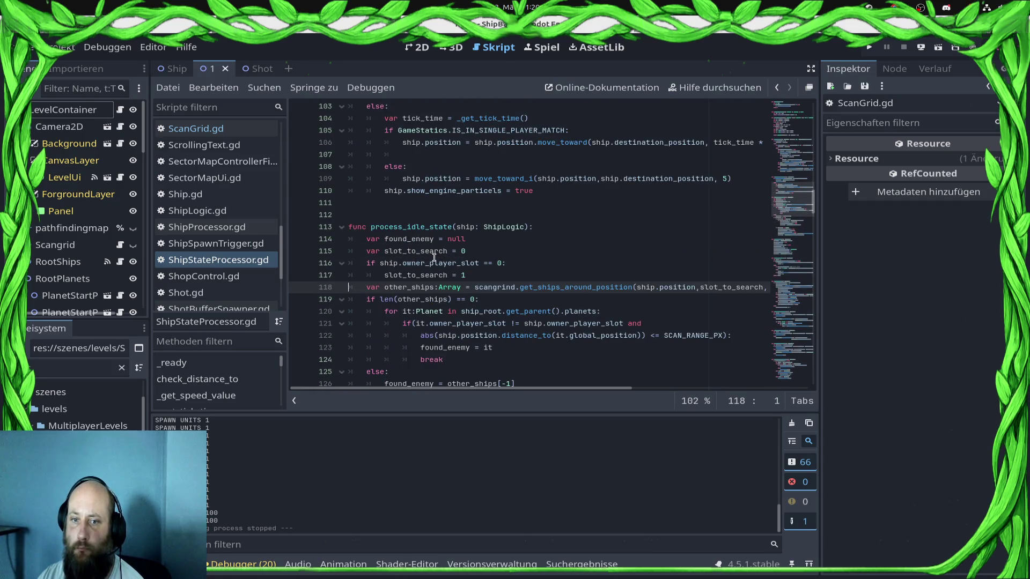
{"action": "scroll", "coordinate": [454, 251], "scroll_direction": "down", "scroll_amount": 8}
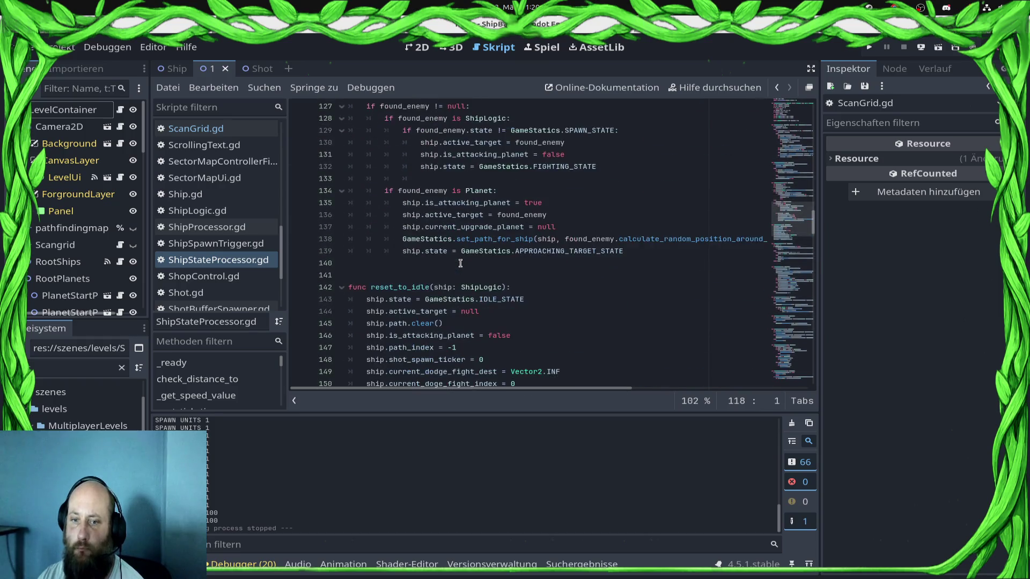
{"action": "scroll", "coordinate": [460, 263], "scroll_direction": "down", "scroll_amount": 3}
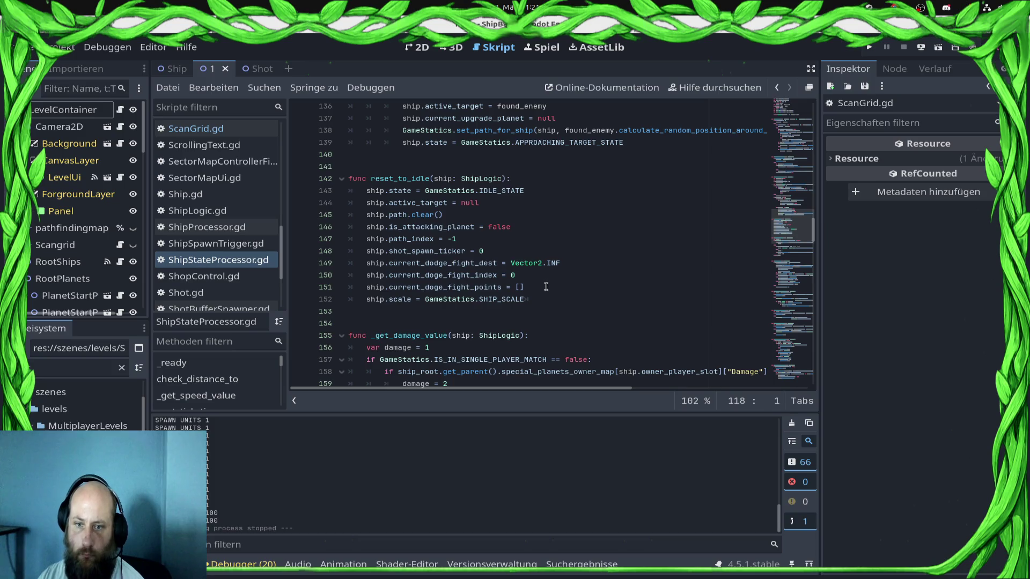
Delete the dodge-fight reset lines below line 148 and save ShipStateProcessor.gd
{"action": "left_click", "coordinate": [587, 253]}
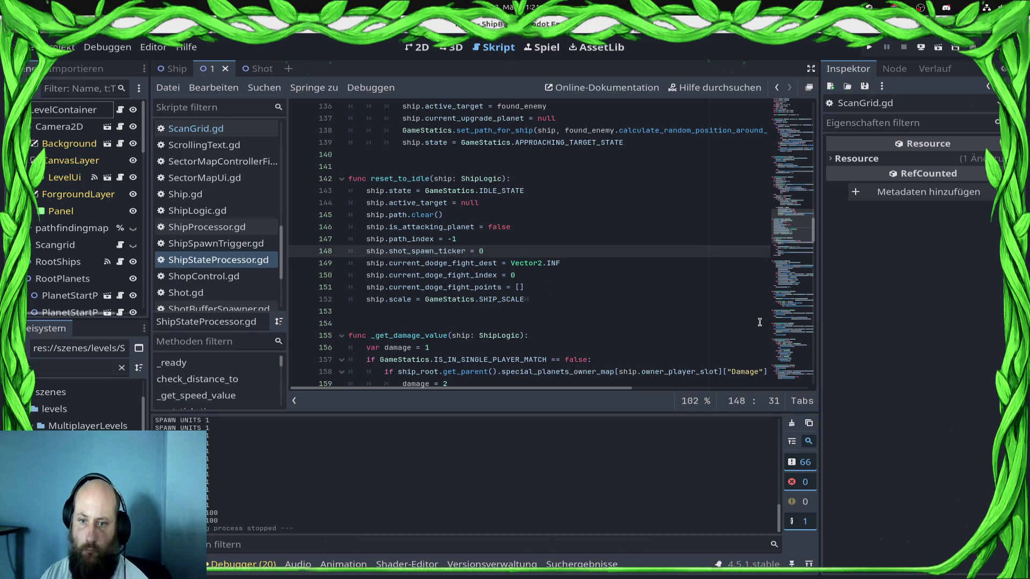
{"action": "key", "text": "Down"}
{"action": "key", "text": "Down"}
{"action": "key", "text": "Down"}
{"action": "key", "text": "End"}
{"action": "key", "text": "shift+Up"}
{"action": "key", "text": "shift+Up"}
{"action": "key", "text": "shift+Home"}
{"action": "key", "text": "Delete"}
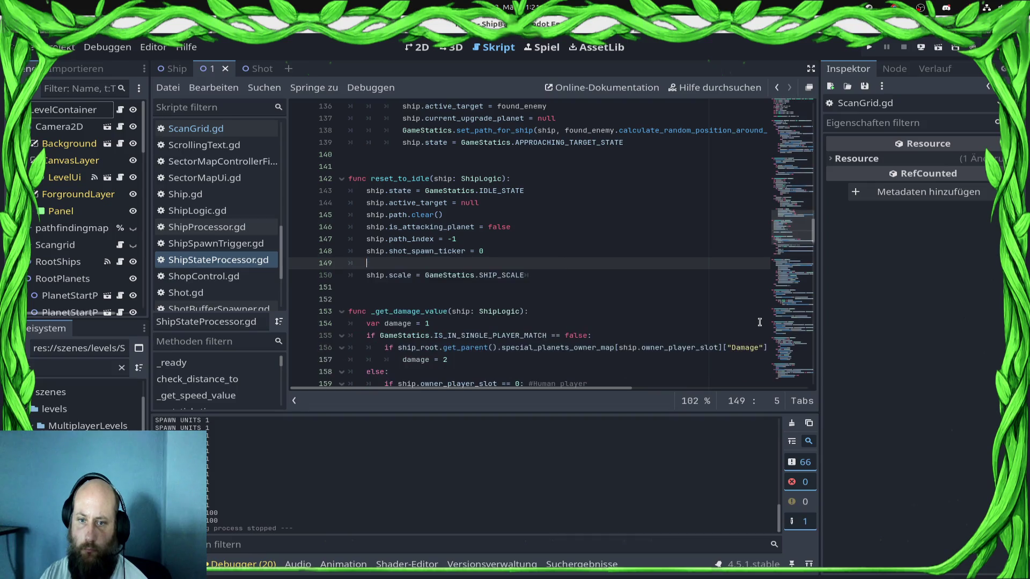
{"action": "key", "text": "BackSpace"}
{"action": "key", "text": "BackSpace"}
{"action": "key", "text": "ctrl+s"}
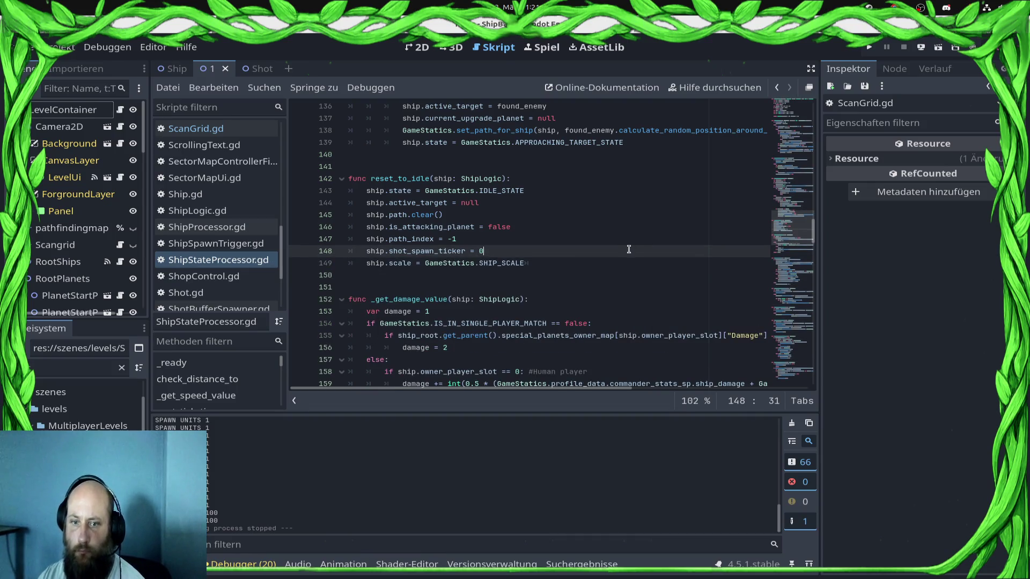
Review the state handlers, including the else branch resetting to idle, down to process_ship
{"action": "scroll", "coordinate": [628, 250], "scroll_direction": "down", "scroll_amount": 4}
{"action": "scroll", "coordinate": [626, 249], "scroll_direction": "down", "scroll_amount": 7}
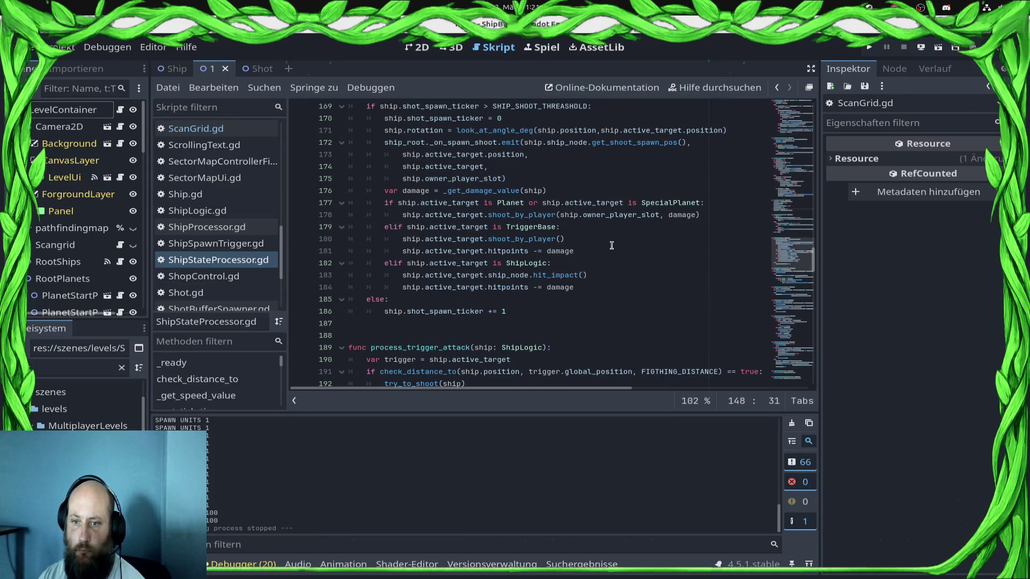
{"action": "scroll", "coordinate": [611, 245], "scroll_direction": "down", "scroll_amount": 10}
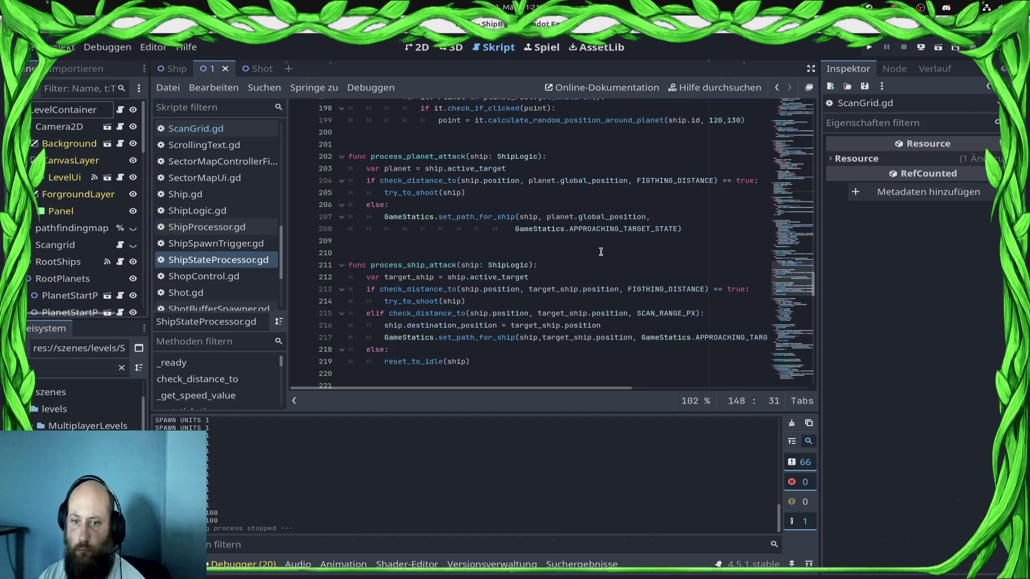
{"action": "scroll", "coordinate": [601, 252], "scroll_direction": "down", "scroll_amount": 4}
{"action": "scroll", "coordinate": [601, 251], "scroll_direction": "up", "scroll_amount": 5}
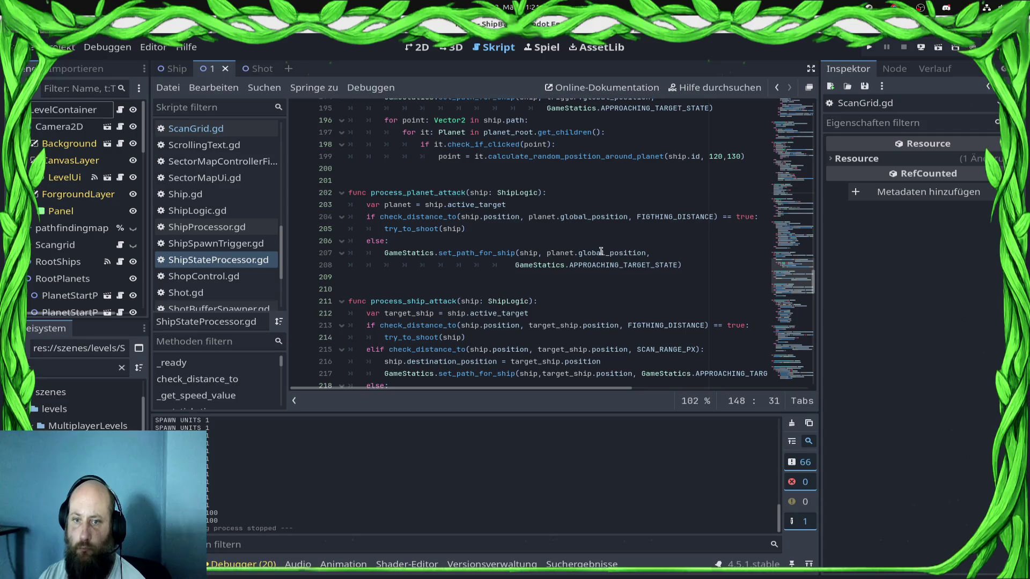
{"action": "scroll", "coordinate": [601, 251], "scroll_direction": "down", "scroll_amount": 8}
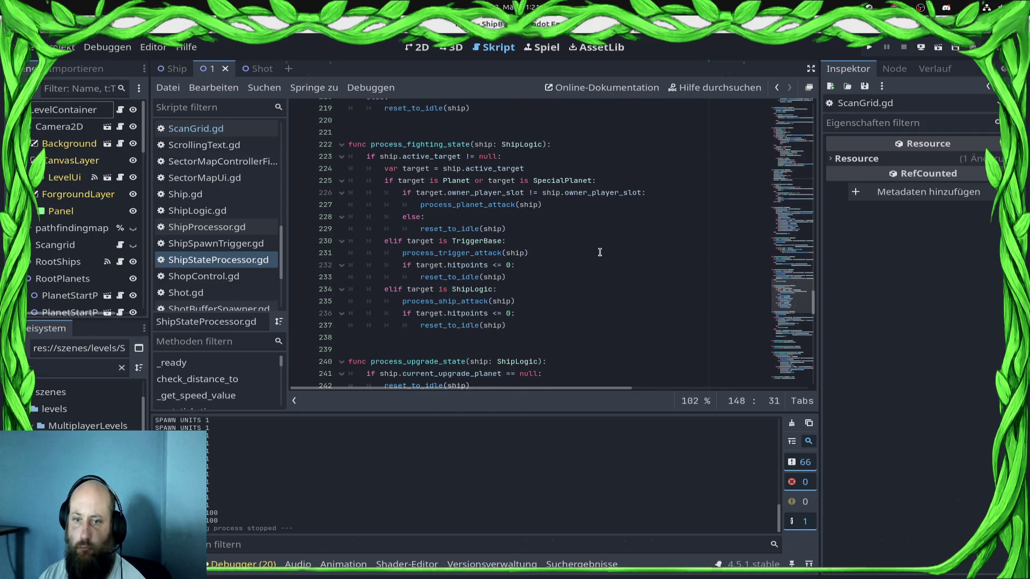
{"action": "scroll", "coordinate": [599, 254], "scroll_direction": "up", "scroll_amount": 5}
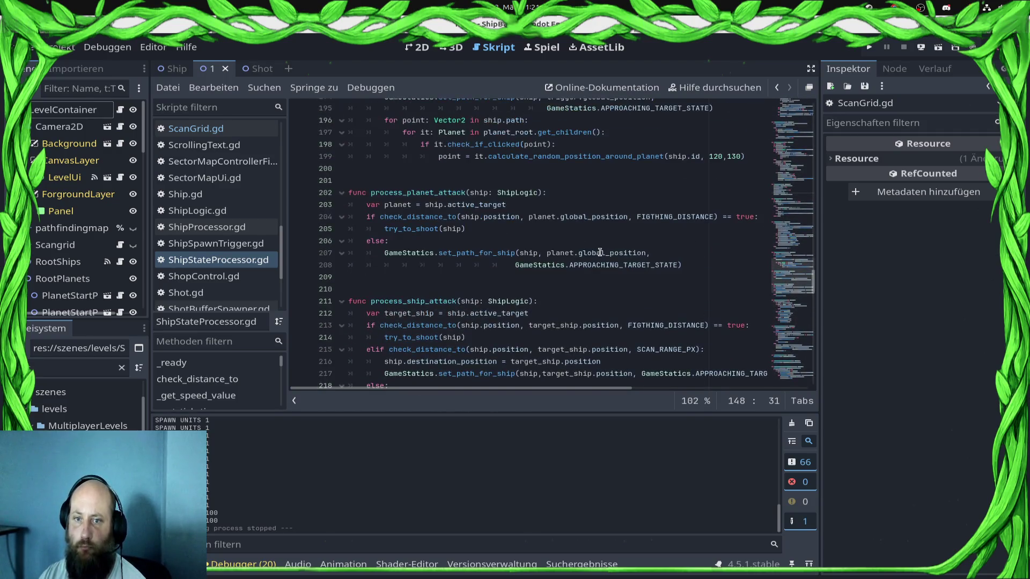
{"action": "scroll", "coordinate": [592, 268], "scroll_direction": "up", "scroll_amount": 6}
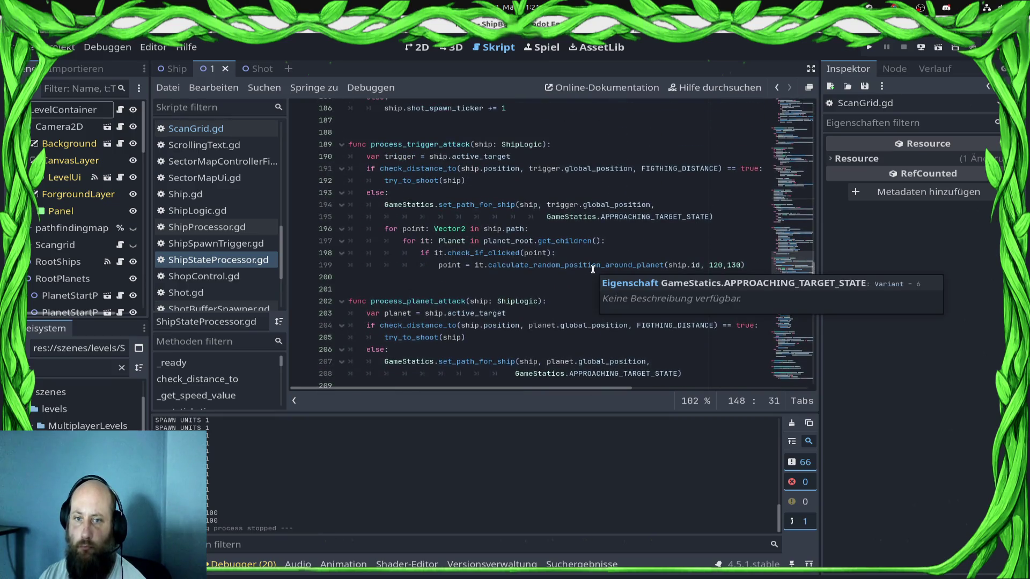
{"action": "scroll", "coordinate": [593, 268], "scroll_direction": "up", "scroll_amount": 6}
{"action": "scroll", "coordinate": [585, 284], "scroll_direction": "down", "scroll_amount": 10}
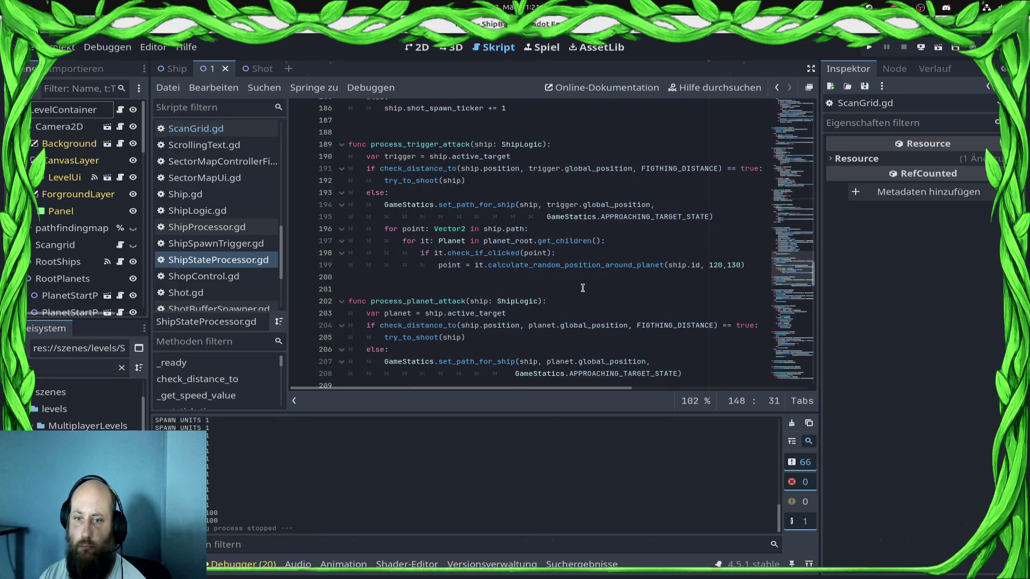
{"action": "scroll", "coordinate": [581, 292], "scroll_direction": "down", "scroll_amount": 4}
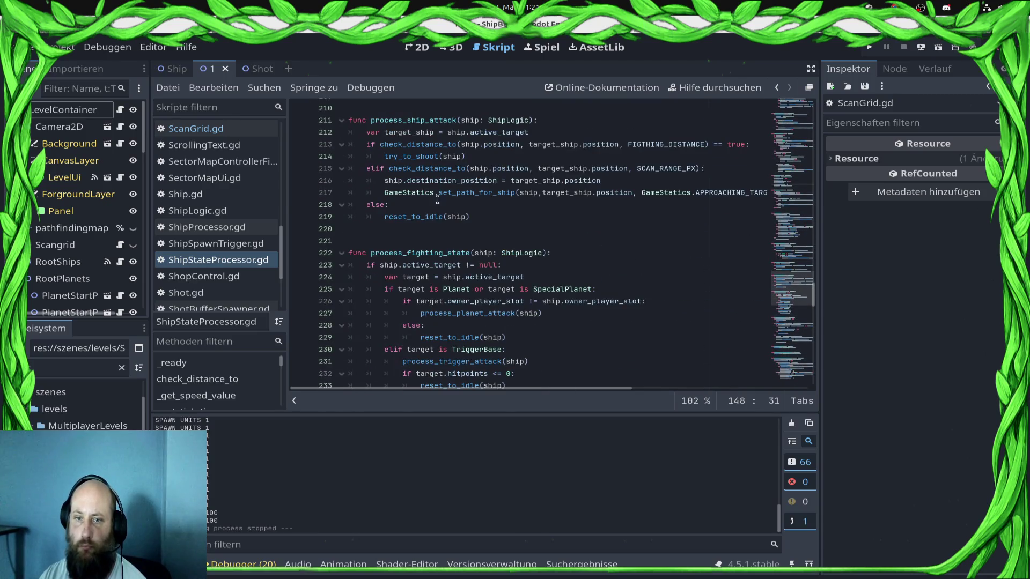
{"action": "left_click_drag", "start_coordinate": [481, 217], "coordinate": [344, 205]}
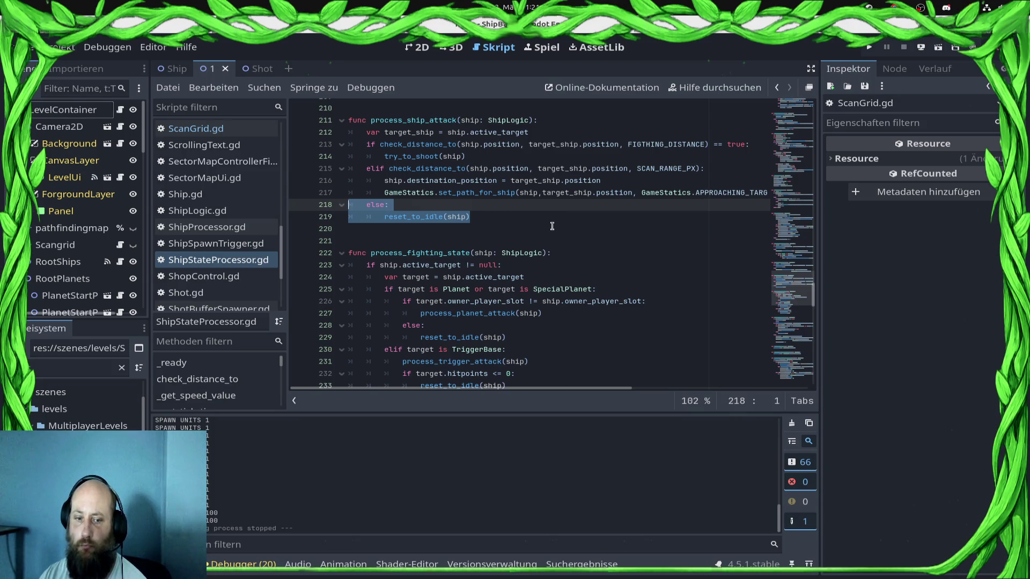
{"action": "scroll", "coordinate": [552, 226], "scroll_direction": "down", "scroll_amount": 15}
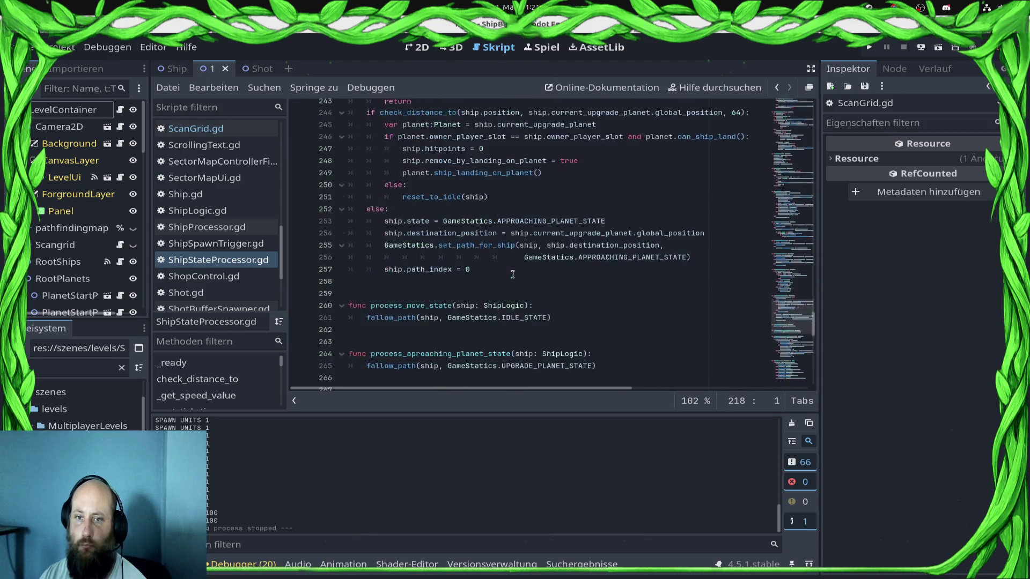
{"action": "scroll", "coordinate": [509, 280], "scroll_direction": "down", "scroll_amount": 8}
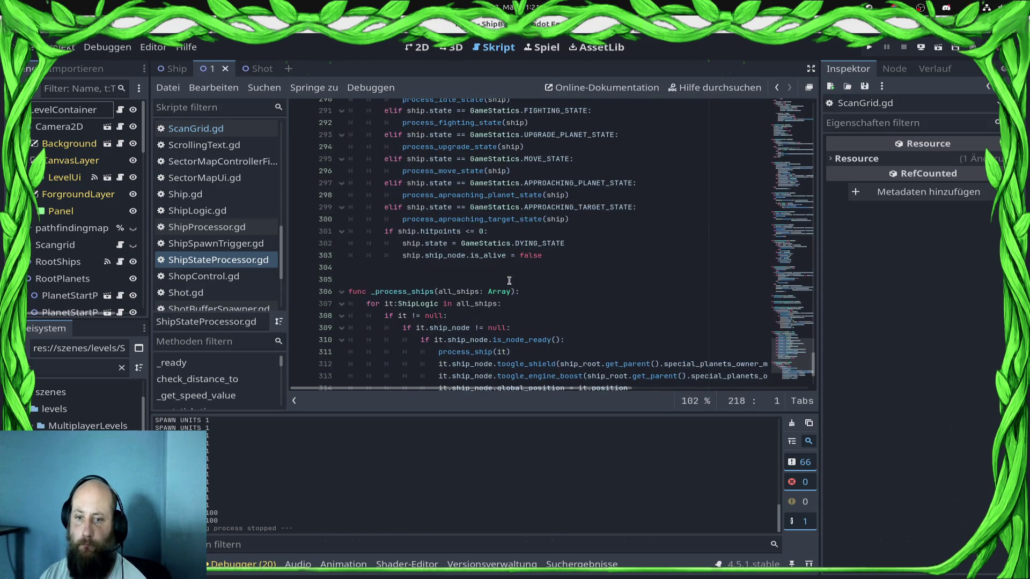
{"action": "scroll", "coordinate": [541, 314], "scroll_direction": "down", "scroll_amount": 2}
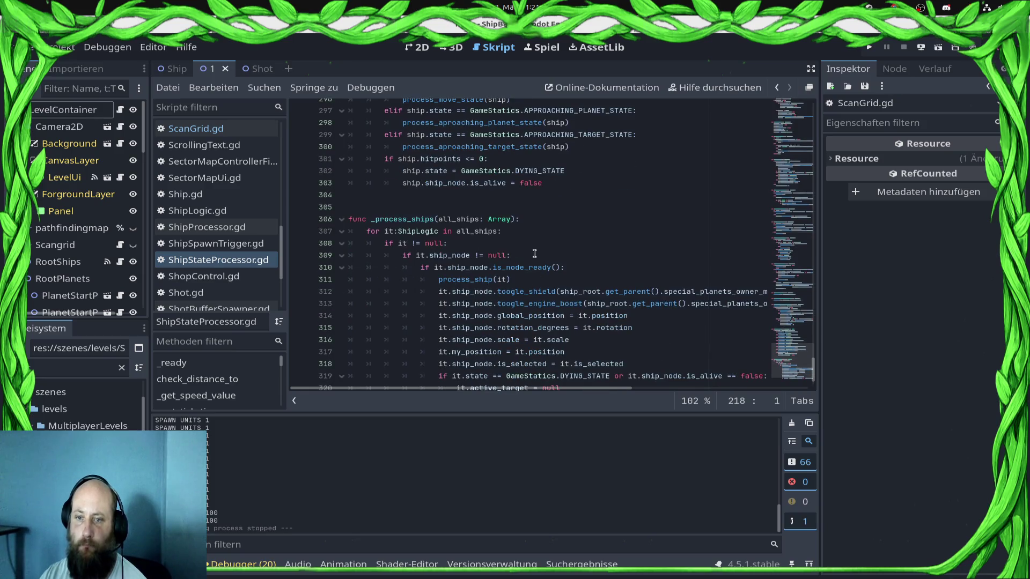
{"action": "scroll", "coordinate": [534, 253], "scroll_direction": "up", "scroll_amount": 7}
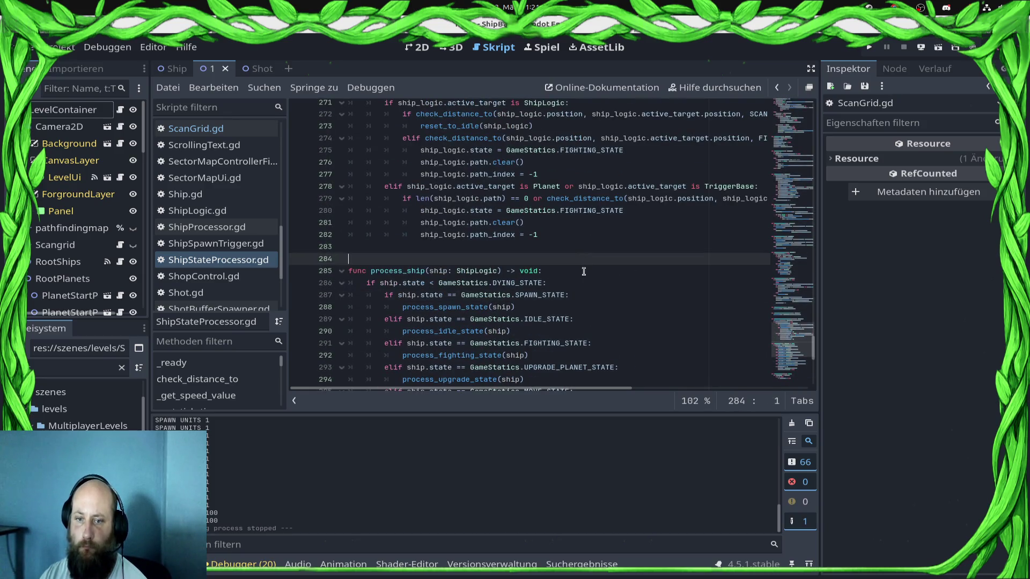
Insert print(ship.owner_player_slot) at the start of process_ship
{"action": "left_click", "coordinate": [585, 285]}
{"action": "key", "text": "Return"}
{"action": "type", "text": "Urom"}
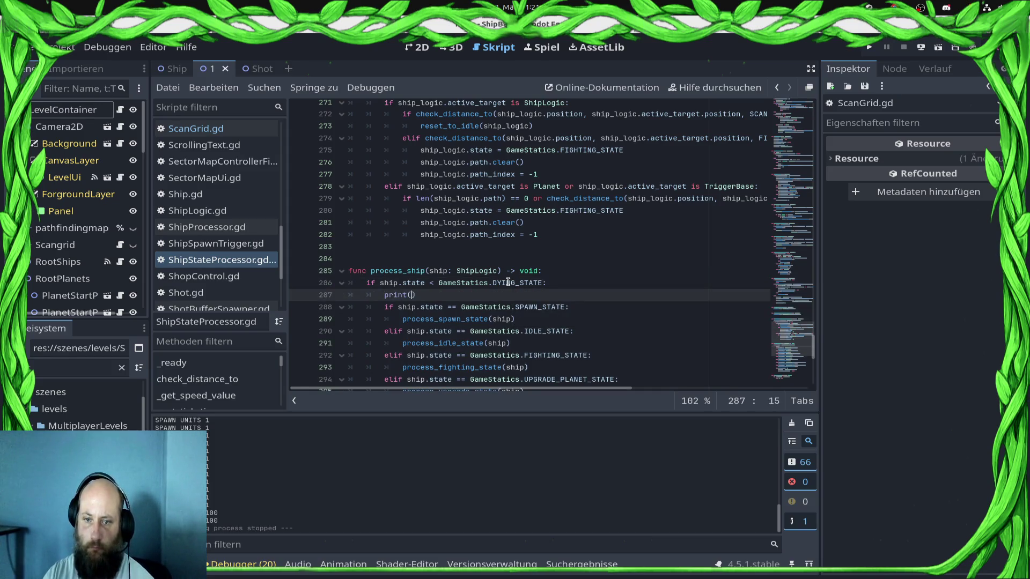
{"action": "key", "text": "BackSpace"}
{"action": "key", "text": "BackSpace"}
{"action": "type", "text": "ip.stat"}
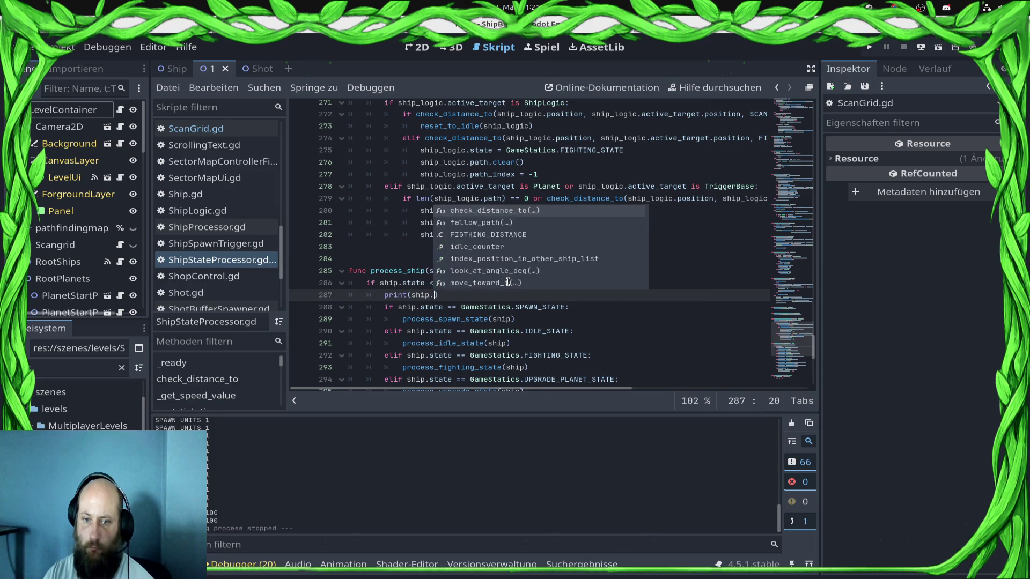
{"action": "key", "text": "BackSpace"}
{"action": "key", "text": "BackSpace"}
{"action": "key", "text": "BackSpace"}
{"action": "type", "text": "own"}
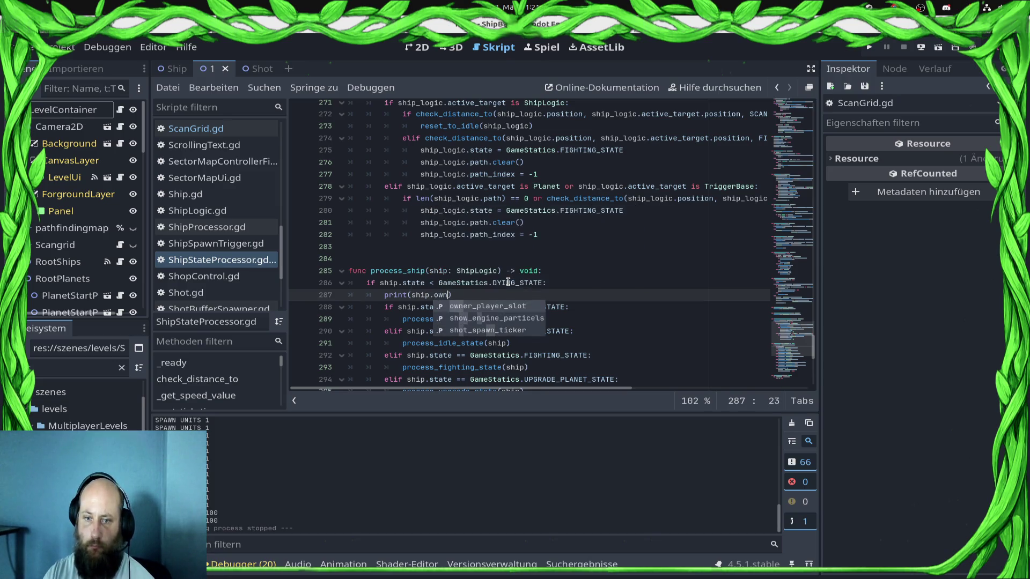
{"action": "key", "text": "Return"}
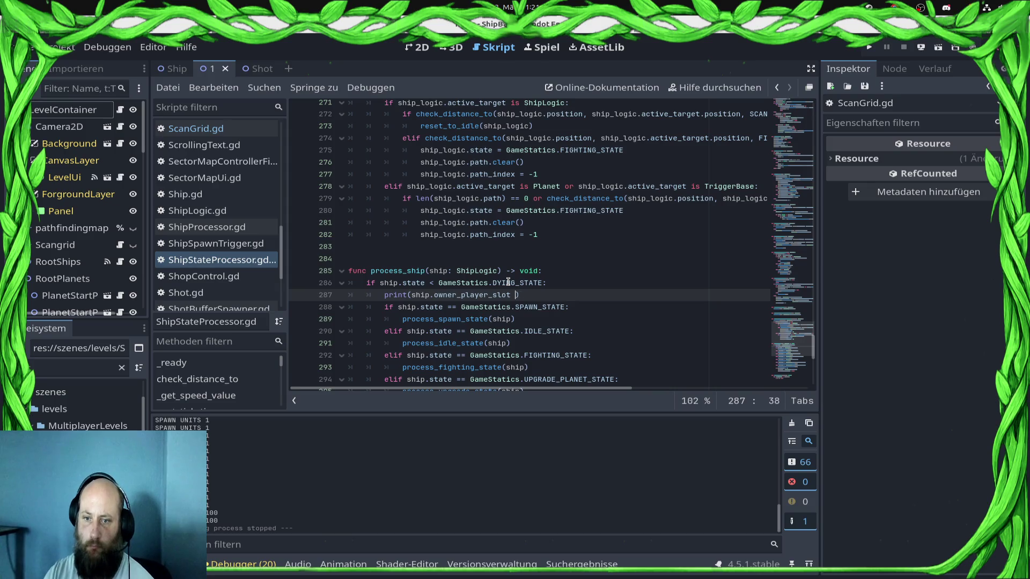
Add print(ship.state) and a print("==========") separator line, then save the script
{"action": "key", "text": "Return"}
{"action": "type", "text": "p."}
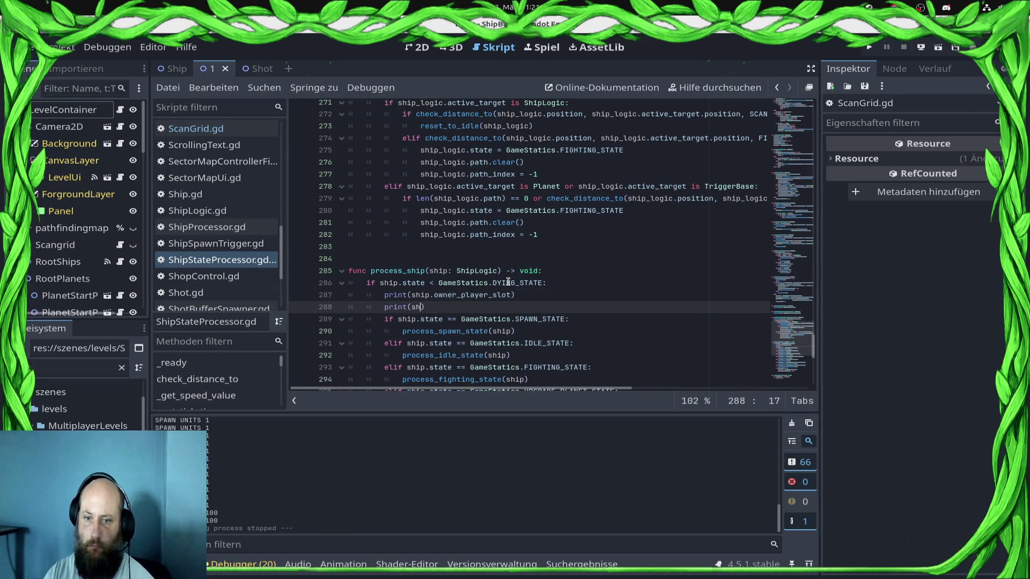
{"action": "type", "text": "state"}
{"action": "key", "text": "Return"}
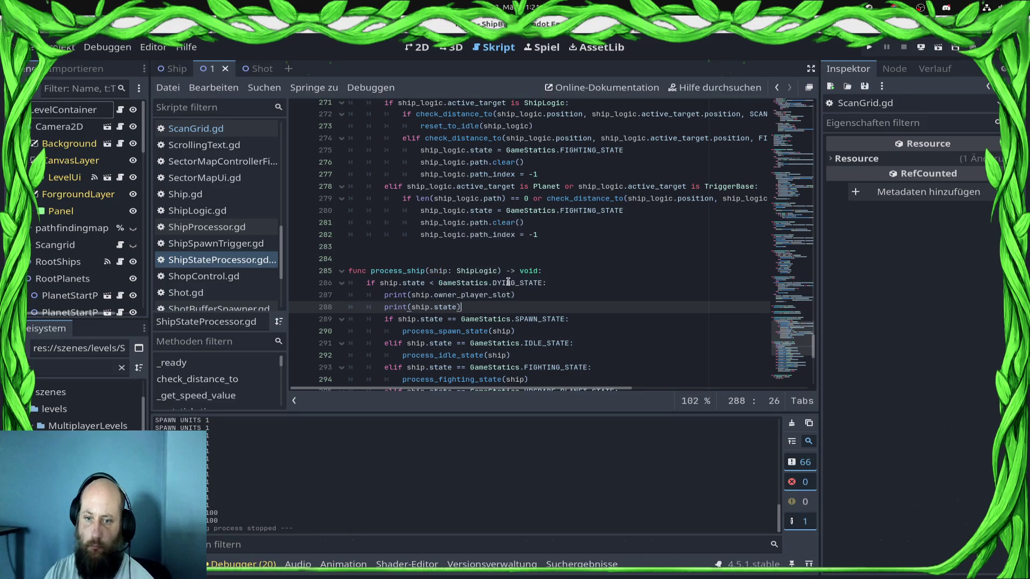
{"action": "key", "text": "End"}
{"action": "key", "text": "Return"}
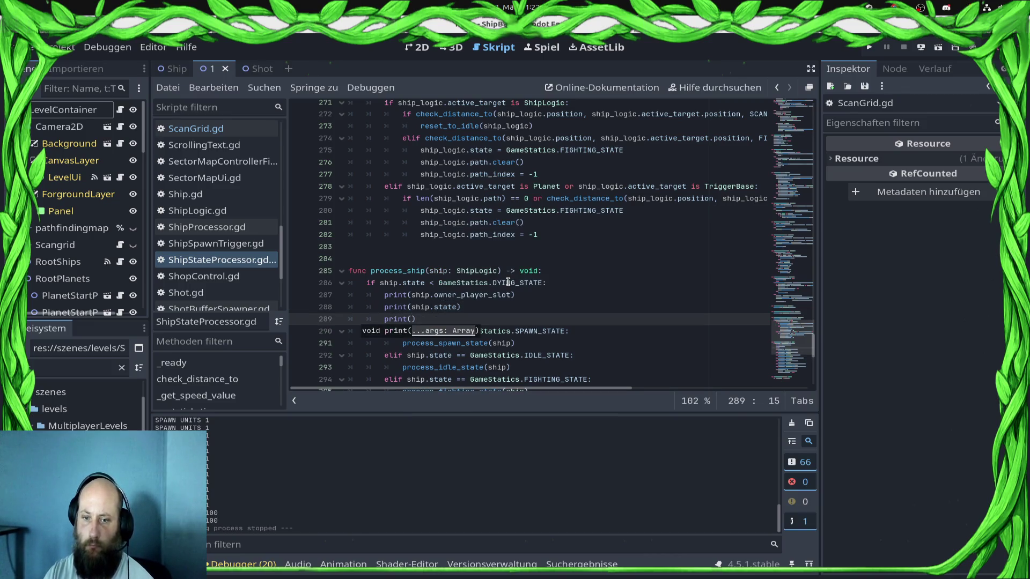
{"action": "key", "text": "End"}
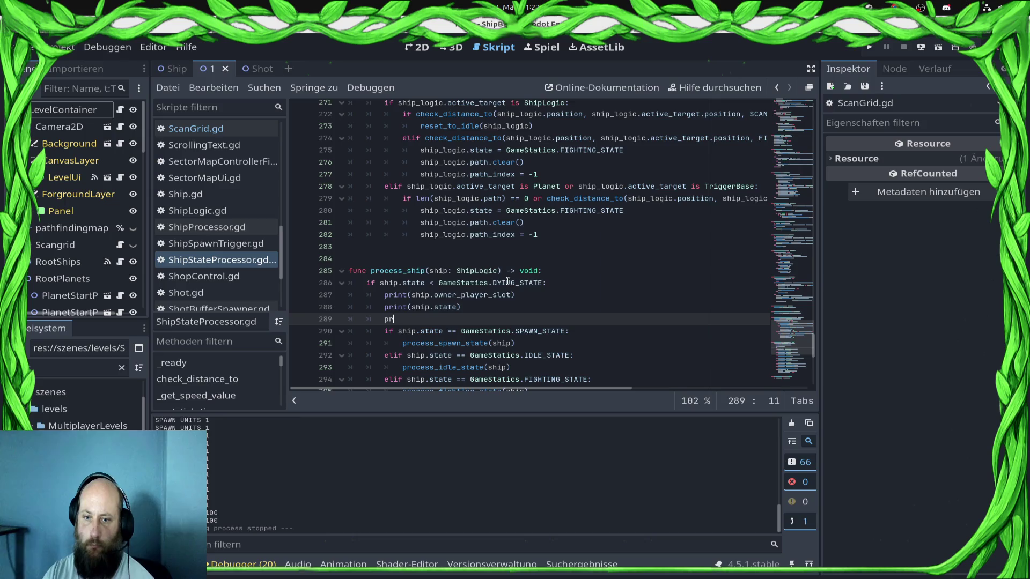
{"action": "type", "text": "int(\"========="}
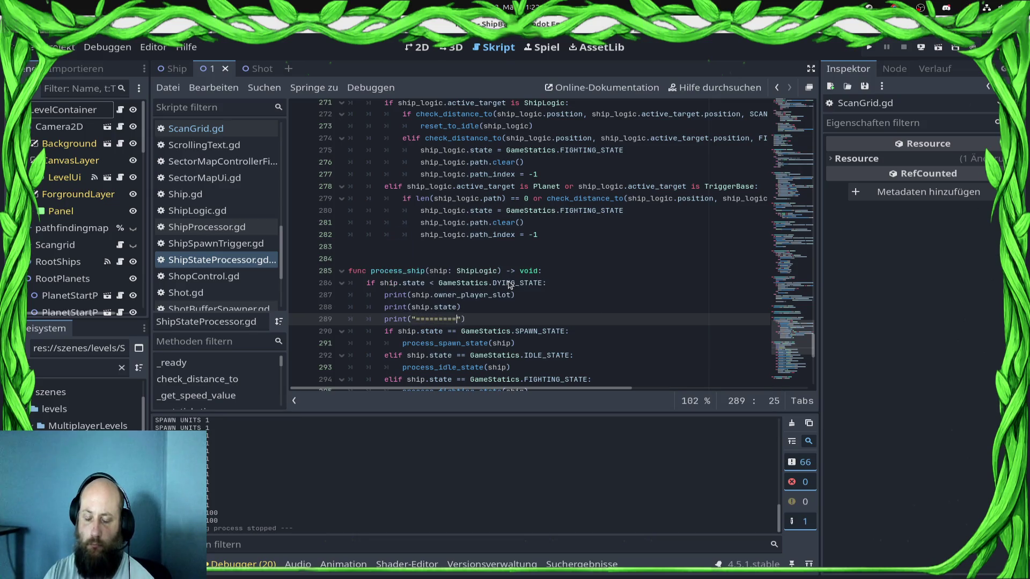
{"action": "key", "text": "ctrl+s"}
{"action": "scroll", "coordinate": [725, 300], "scroll_direction": "up", "scroll_amount": 12}
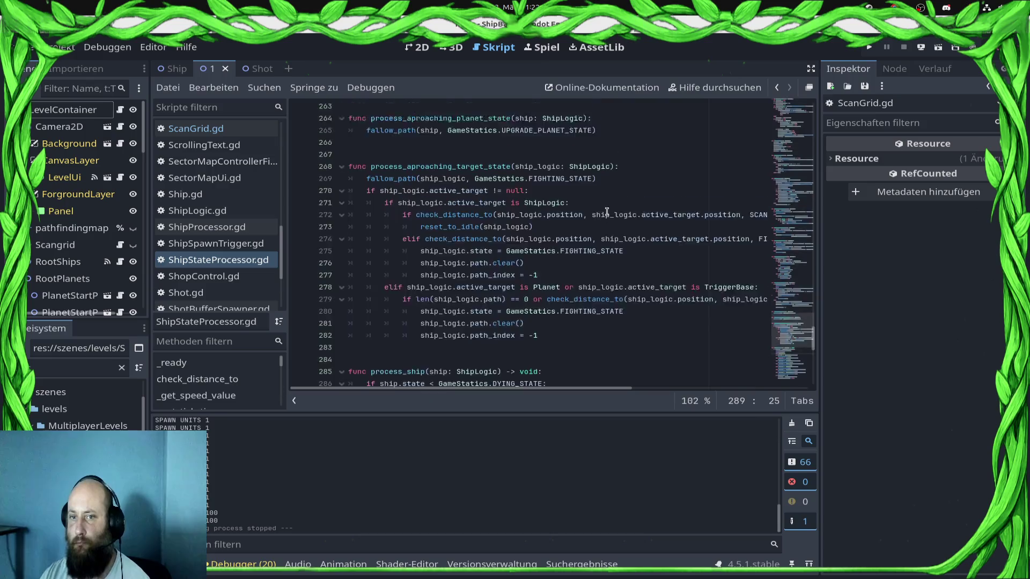
Below the other_ships query in process_idle_state, add print("SCAN") and print(ship.owner_player_slot)
{"action": "scroll", "coordinate": [606, 218], "scroll_direction": "up", "scroll_amount": 20}
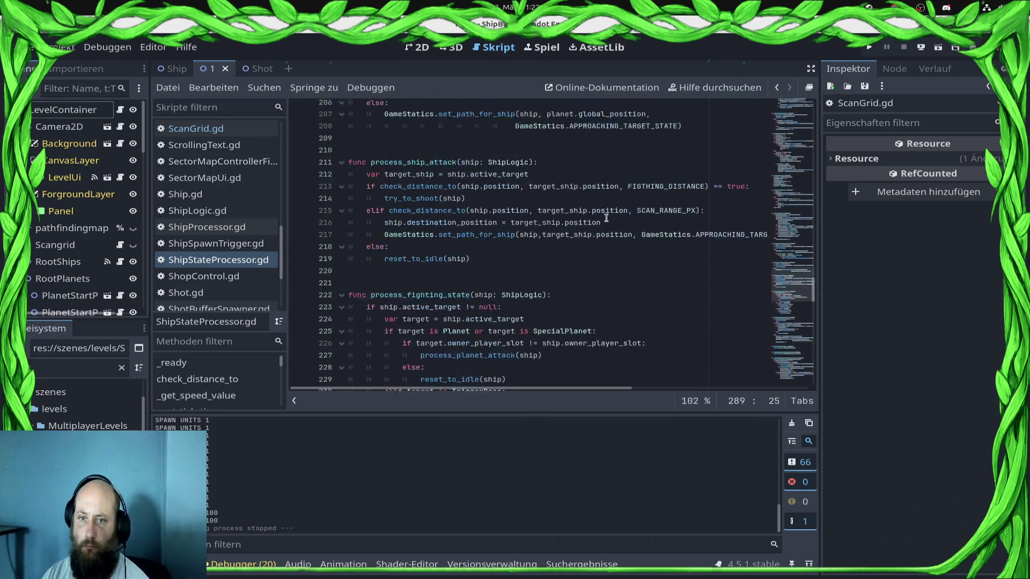
{"action": "scroll", "coordinate": [606, 217], "scroll_direction": "up", "scroll_amount": 14}
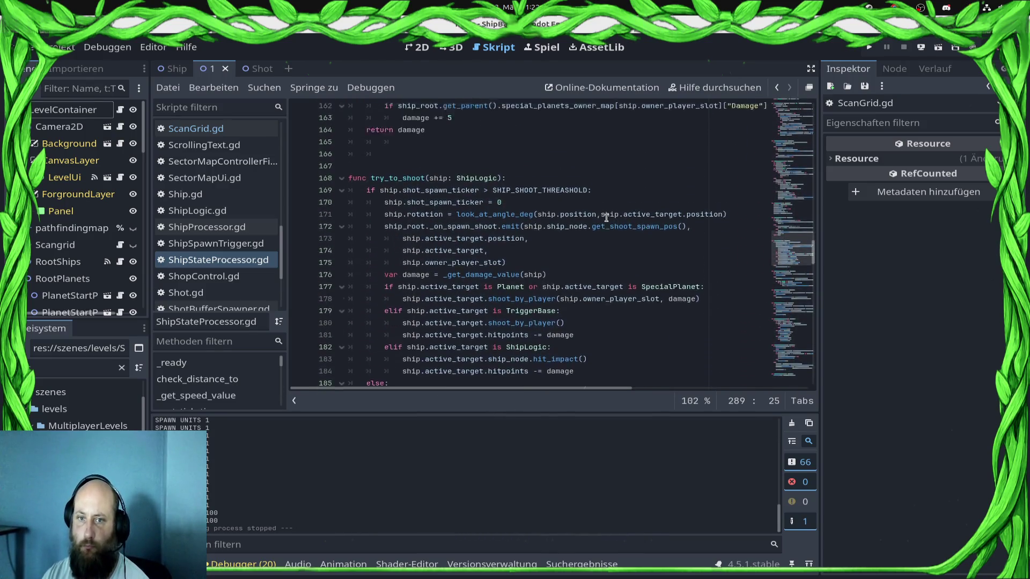
{"action": "scroll", "coordinate": [606, 217], "scroll_direction": "up", "scroll_amount": 7}
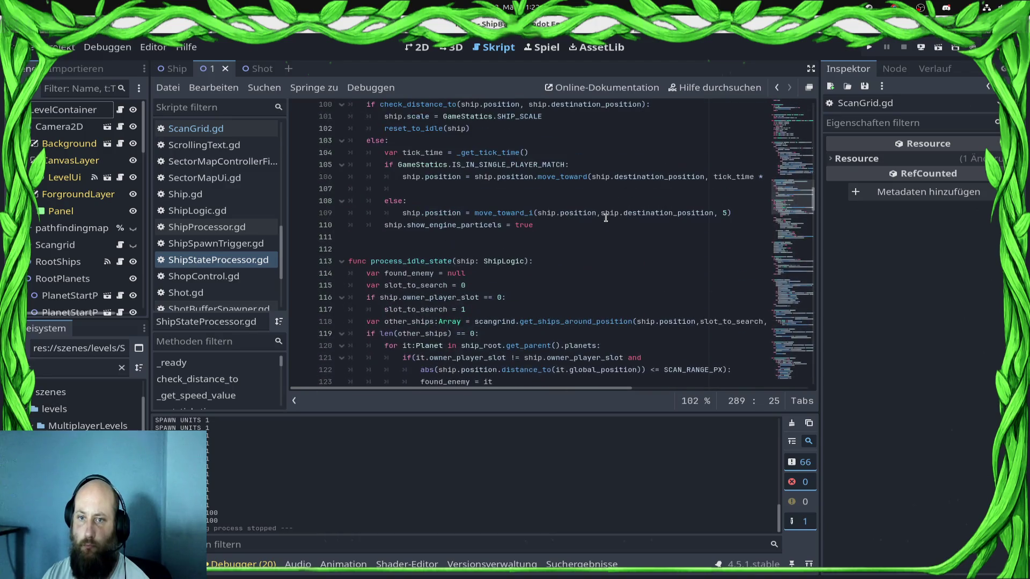
{"action": "scroll", "coordinate": [566, 252], "scroll_direction": "down", "scroll_amount": 3}
{"action": "left_click", "coordinate": [504, 221]}
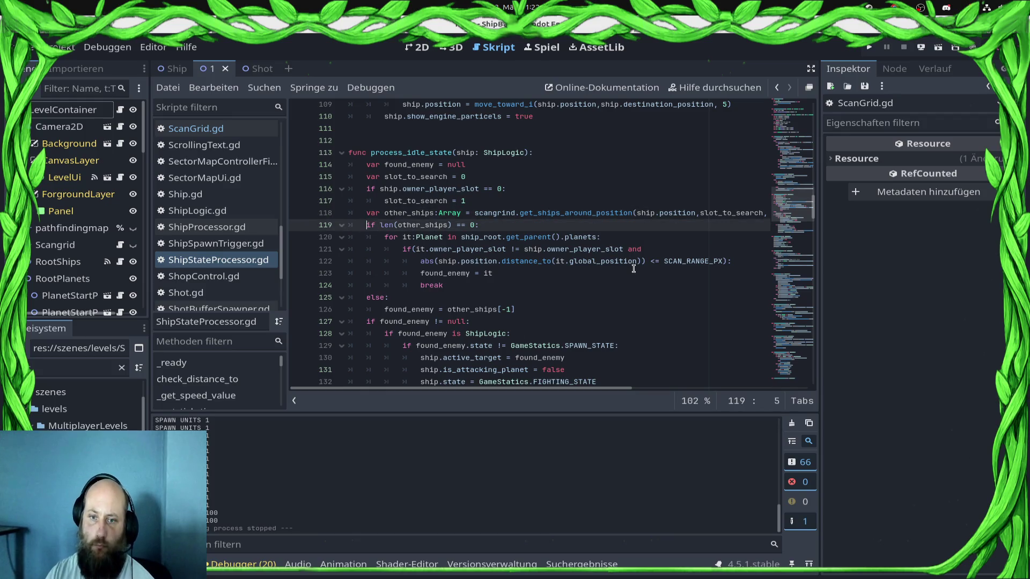
{"action": "key", "text": "ctrl+shift+Return"}
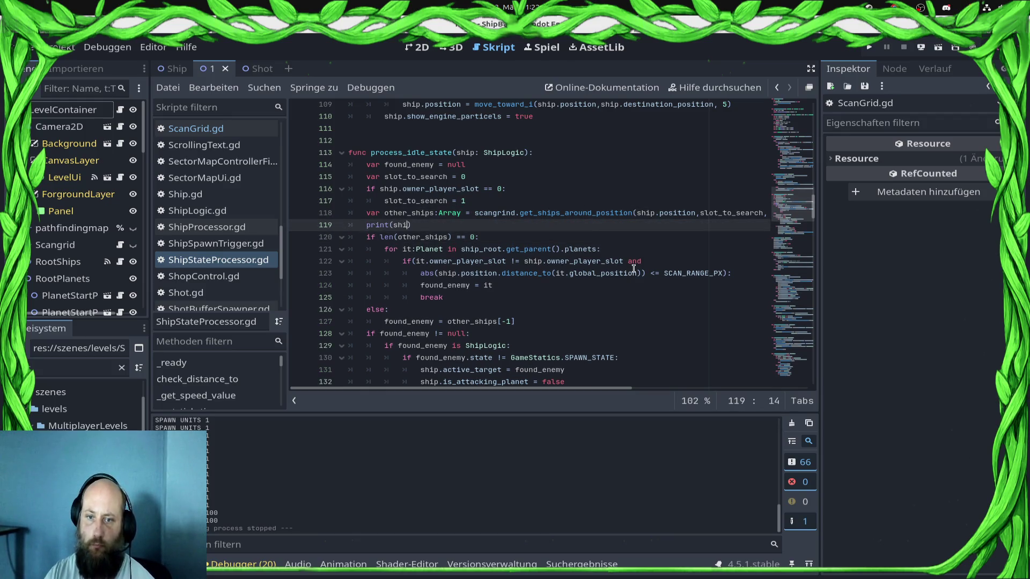
{"action": "type", "text": "p.owner_player_slot"}
{"action": "key", "text": "Return"}
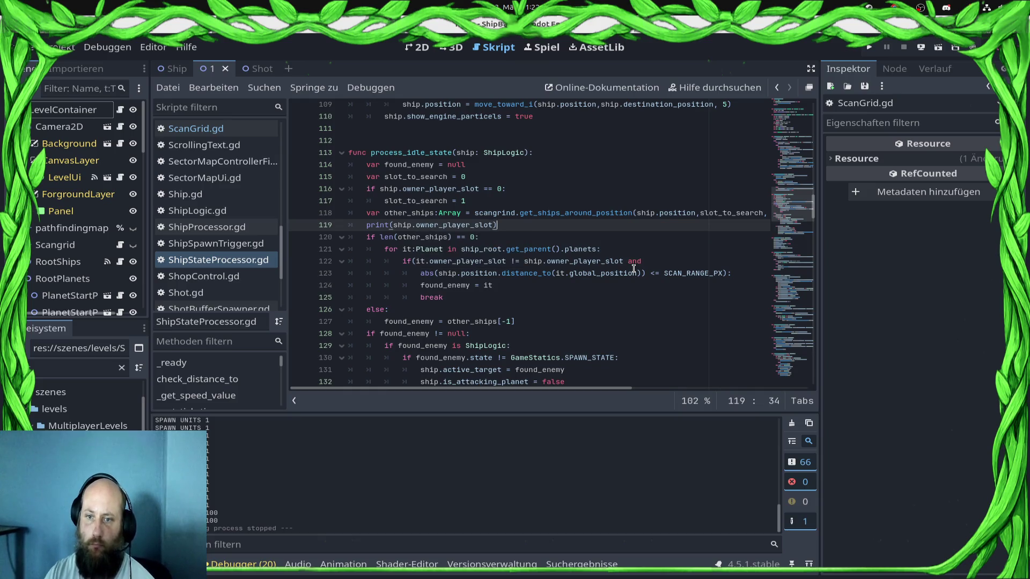
{"action": "key", "text": "Return"}
Add print(len(other_ships)) and a blank line above the debug prints
{"action": "type", "text": "print(sh"}
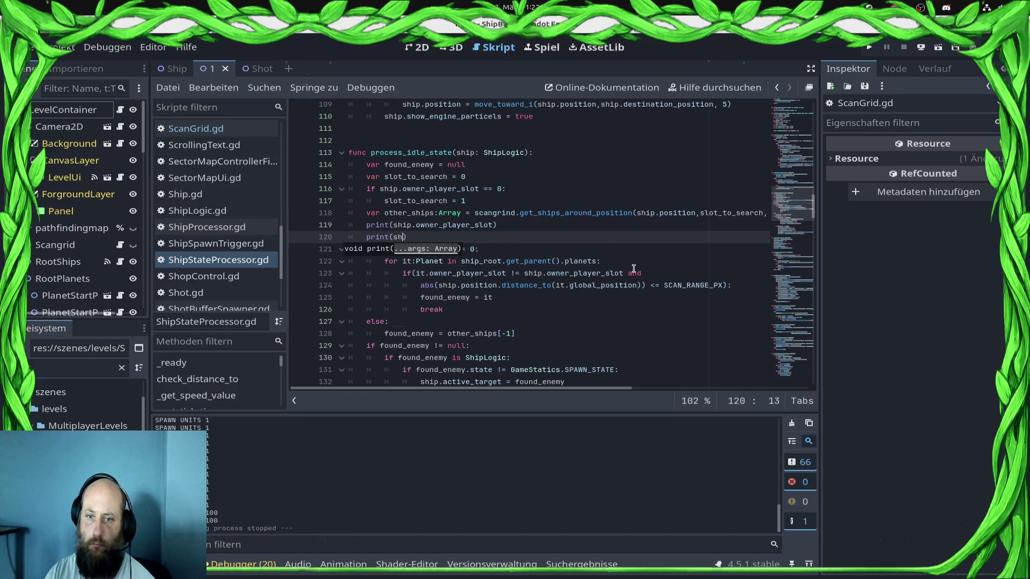
{"action": "key", "text": "BackSpace"}
{"action": "key", "text": "BackSpace"}
{"action": "type", "text": "len(s"}
{"action": "key", "text": "Up"}
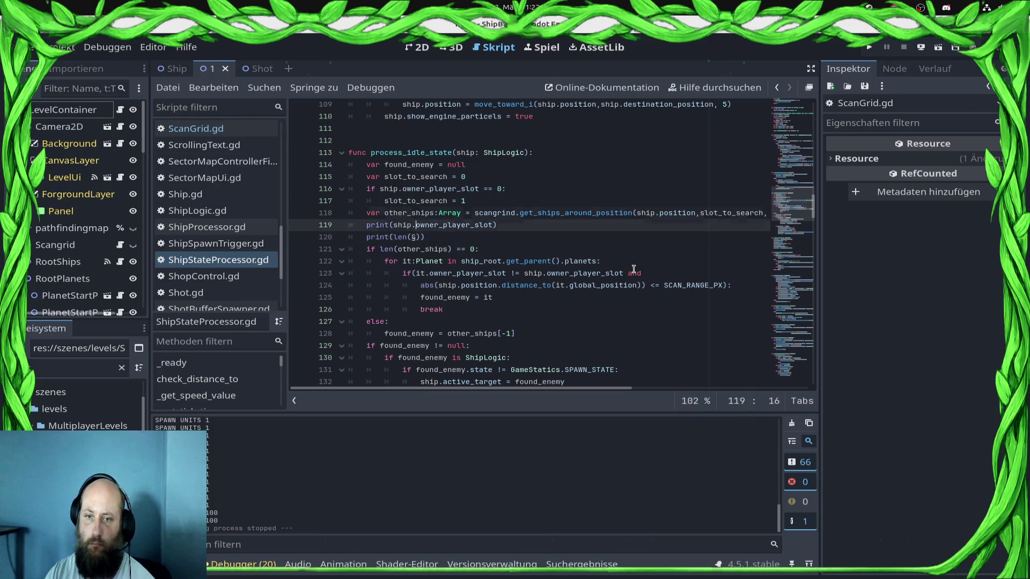
{"action": "key", "text": "ctrl+shift+Return"}
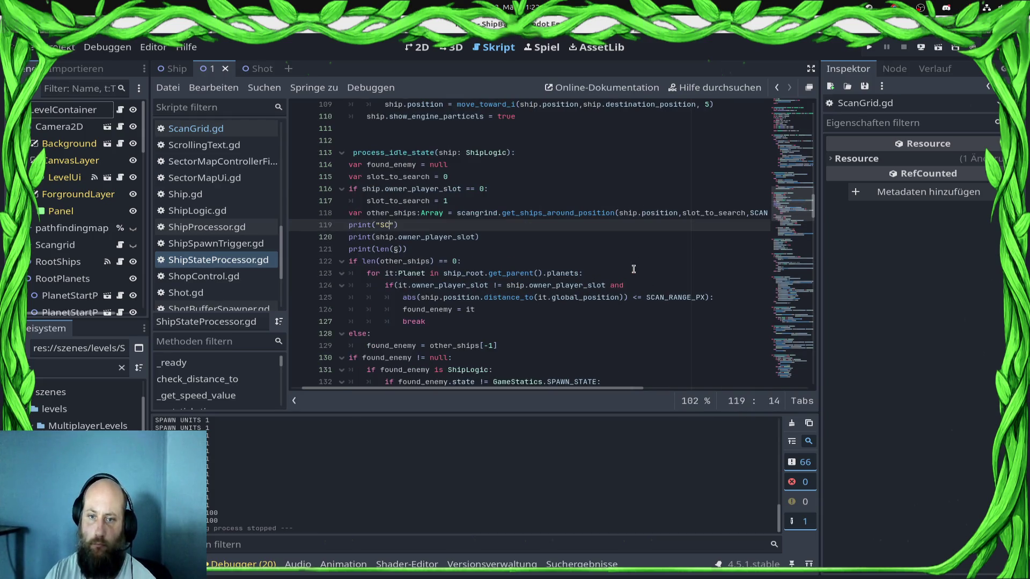
{"action": "key", "text": "Down"}
{"action": "key", "text": "Down"}
{"action": "key", "text": "BackSpace"}
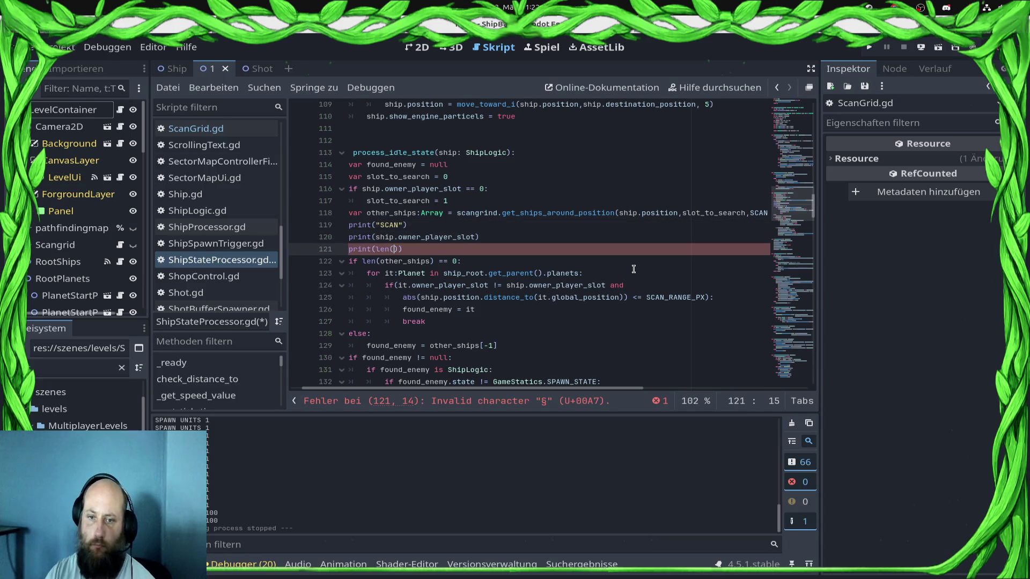
{"action": "type", "text": "ther_ships"}
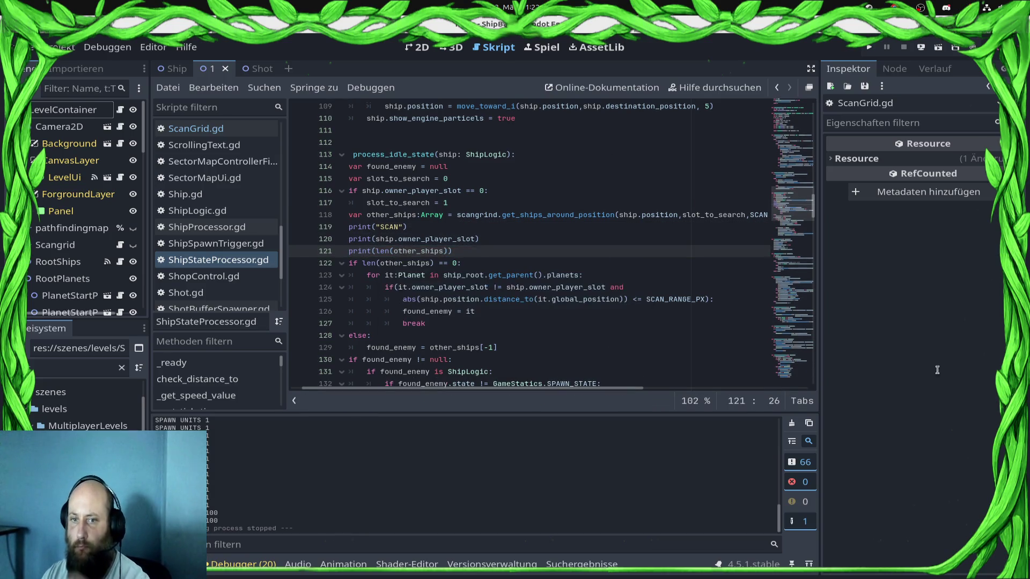
Run the project and spawn two player-one ships
{"action": "left_click", "coordinate": [867, 48]}
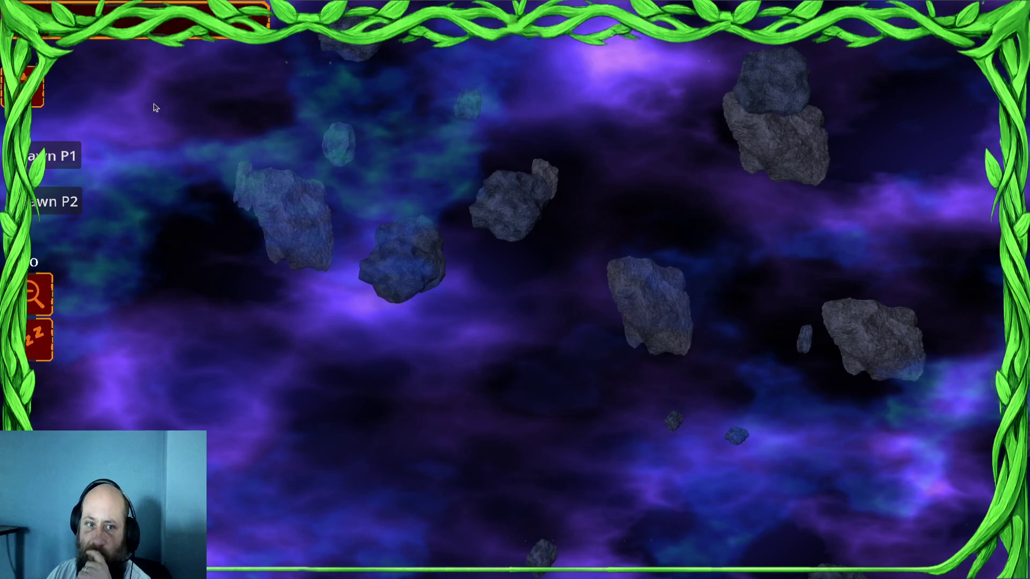
{"action": "left_click", "coordinate": [54, 155]}
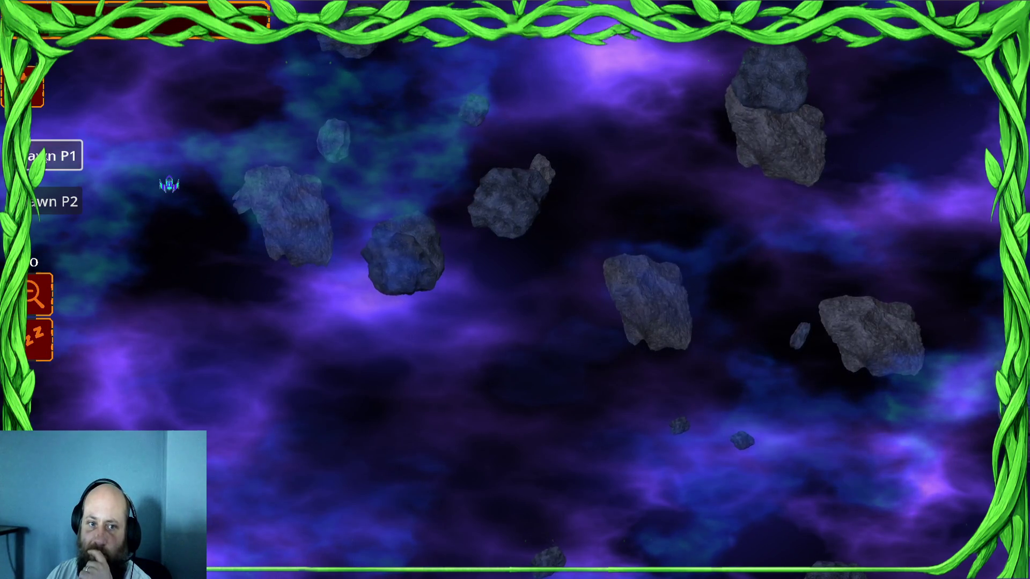
{"action": "left_click", "coordinate": [53, 201]}
Box-select both player ships and order them to fly to the right
{"action": "left_click_drag", "start_coordinate": [449, 170], "coordinate": [70, 307]}
{"action": "right_click", "coordinate": [551, 294]}
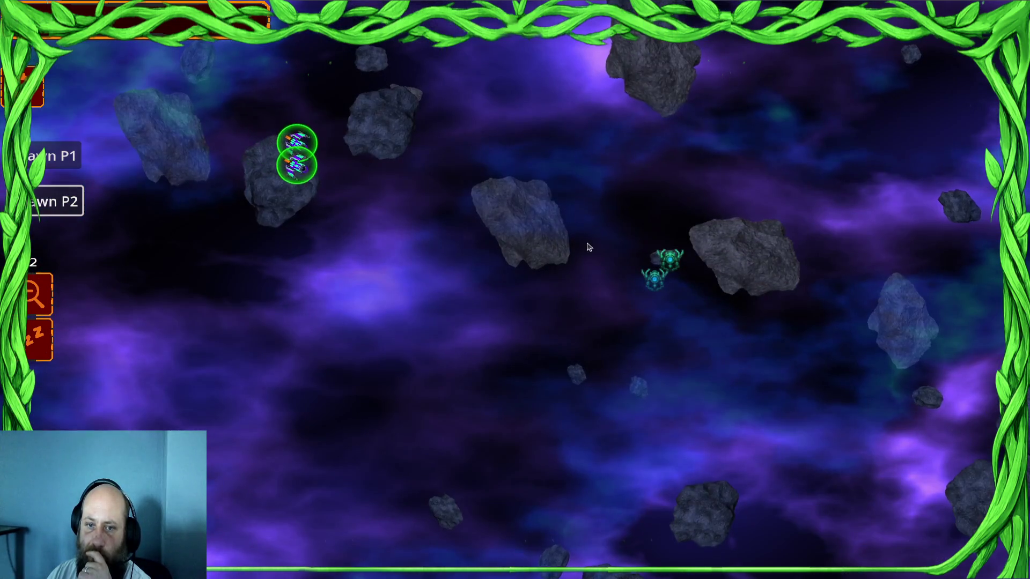
{"action": "right_click", "coordinate": [587, 243]}
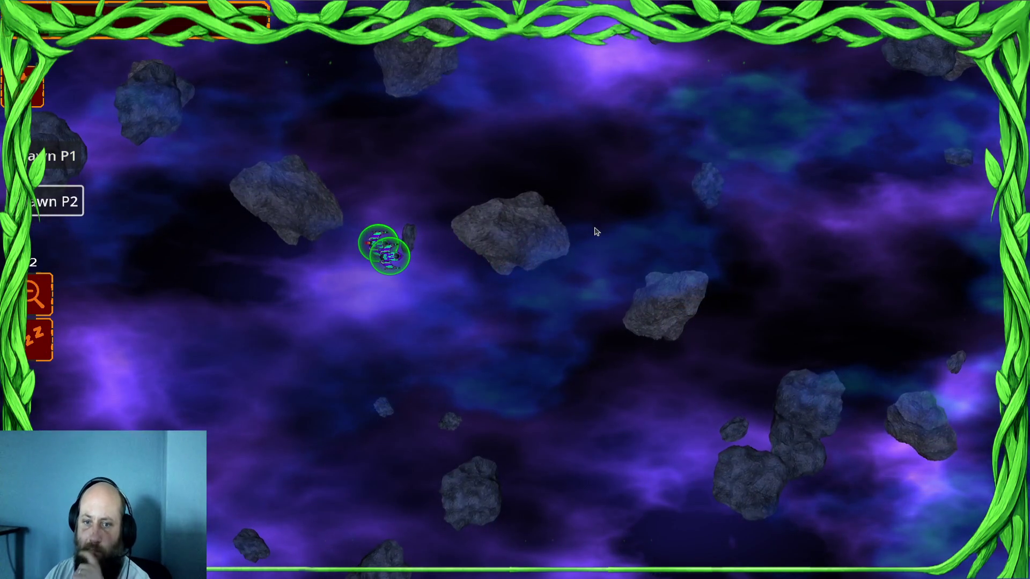
{"action": "key", "text": "super"}
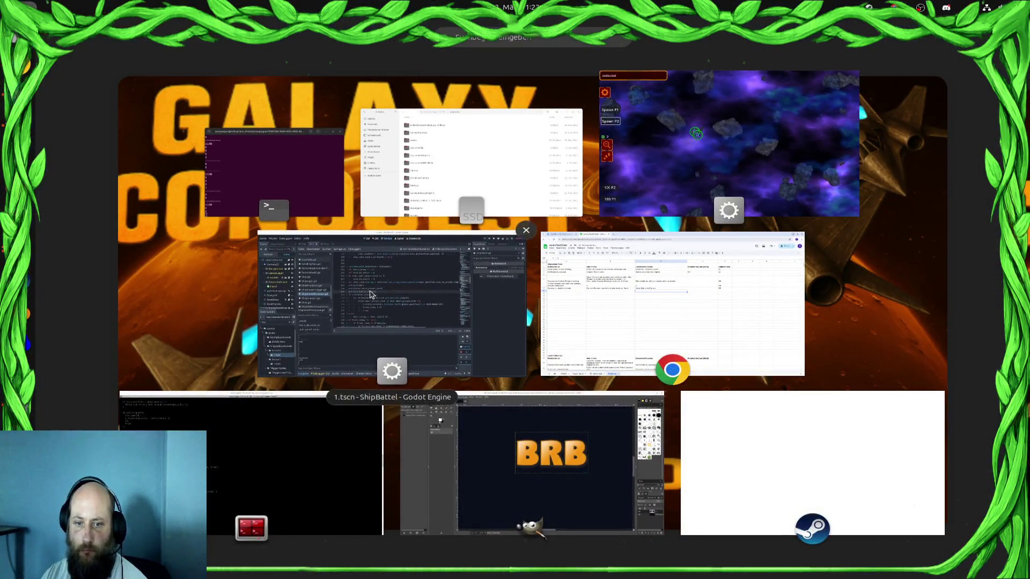
Back in the game, send the ships toward the upper left and spawn player-two ships
{"action": "left_click", "coordinate": [349, 344]}
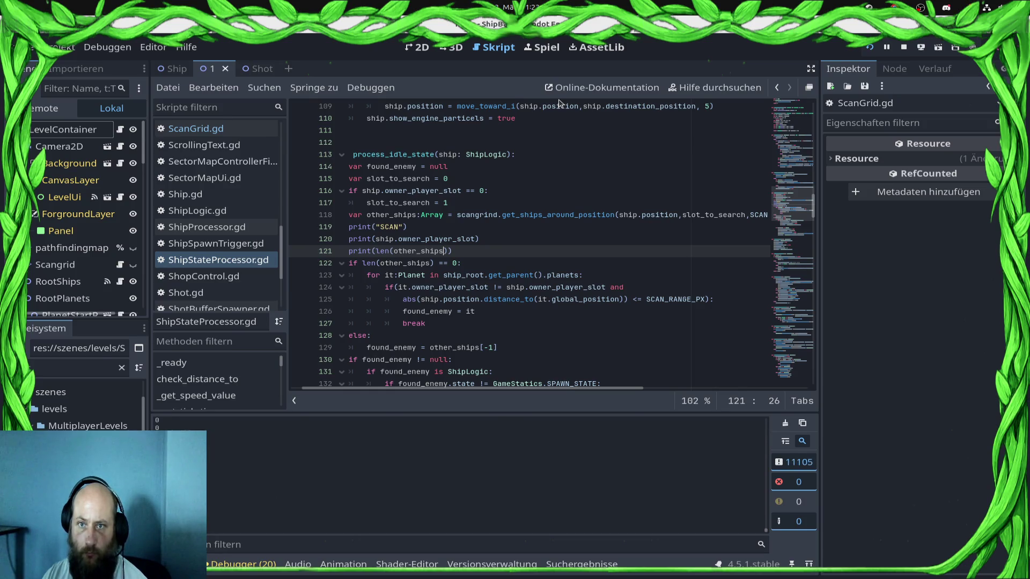
{"action": "key", "text": "alt+Tab"}
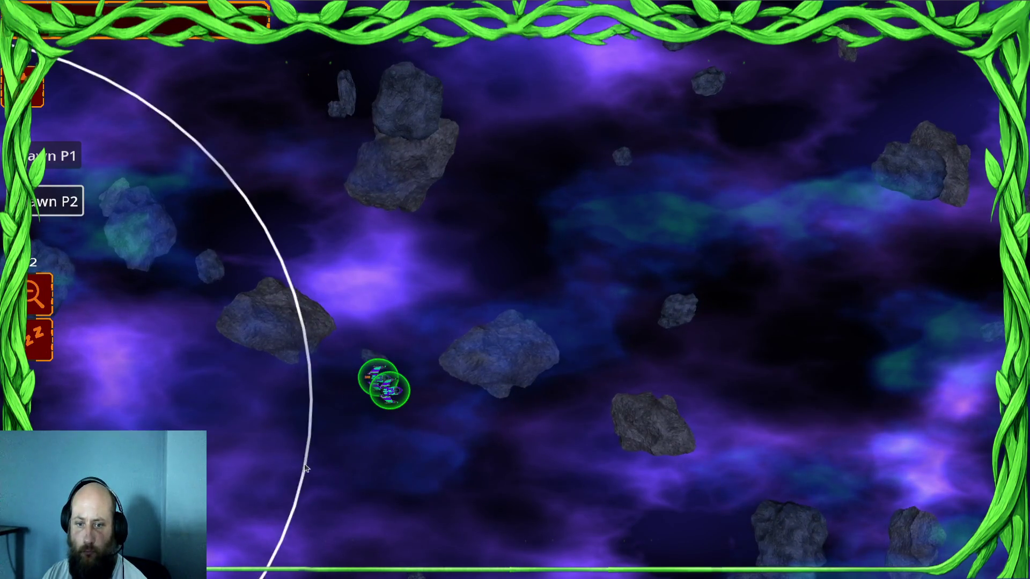
{"action": "left_click", "coordinate": [229, 311]}
{"action": "left_click", "coordinate": [69, 200]}
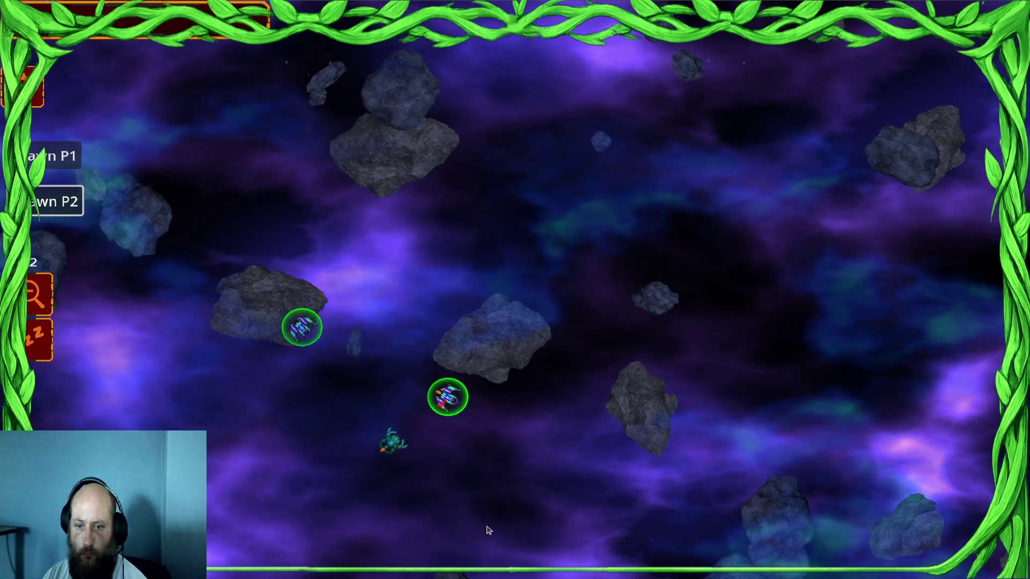
{"action": "key", "text": "Down"}
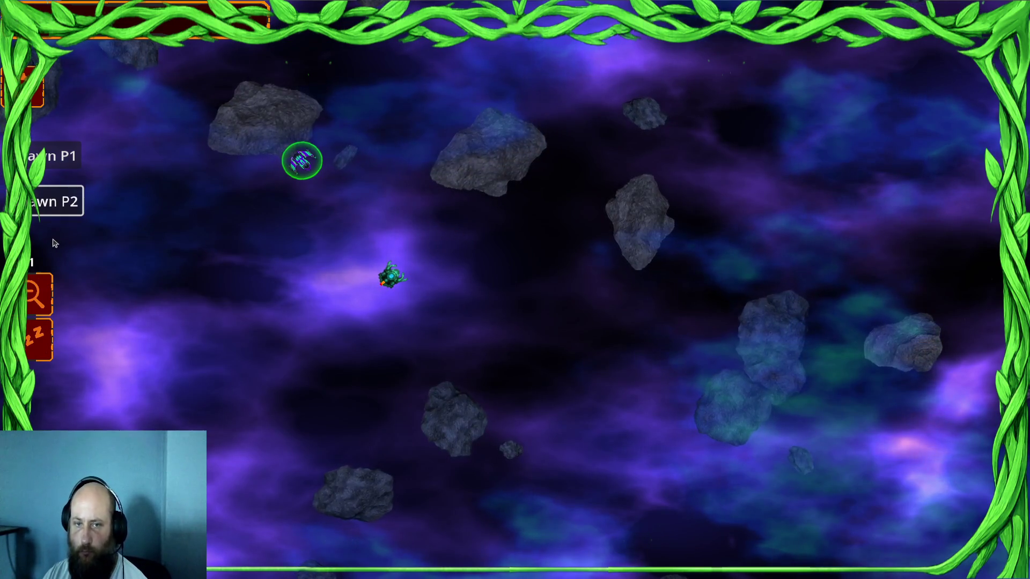
{"action": "key", "text": "super"}
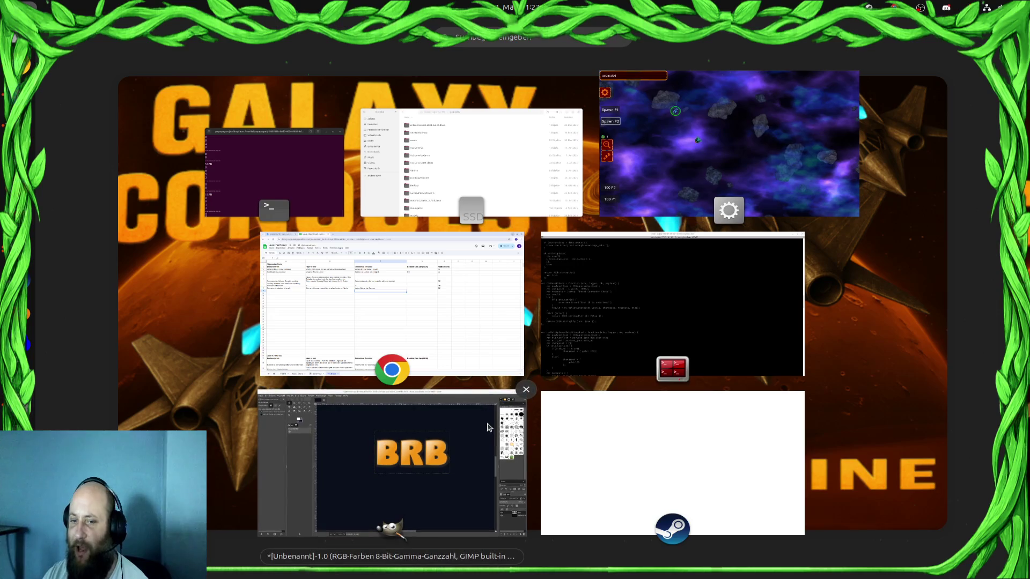
{"action": "left_click", "coordinate": [730, 150]}
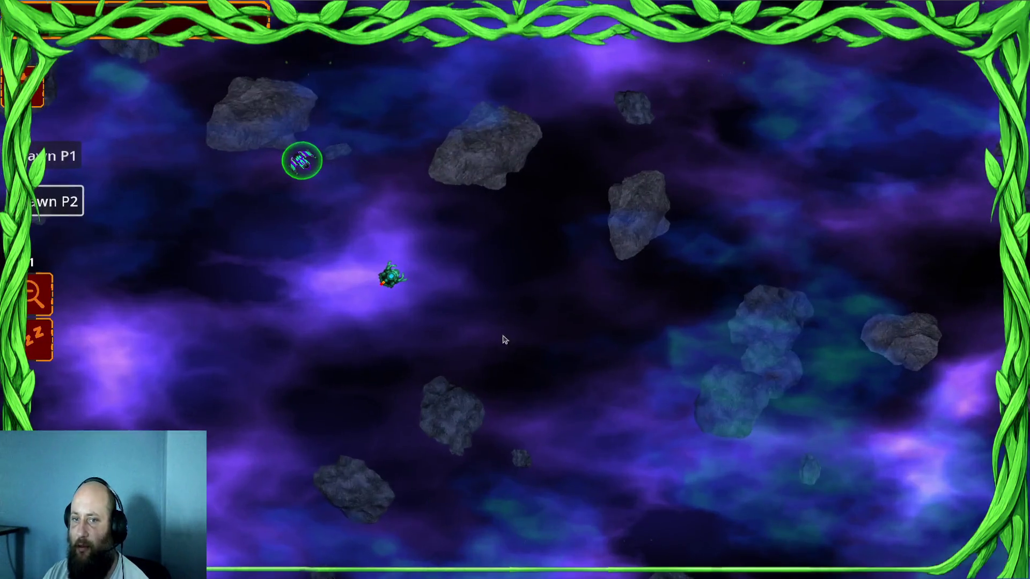
Spawn more player-one ships, ring-select the fleet, move it into open space, then spawn teal enemies
{"action": "left_click", "coordinate": [54, 202]}
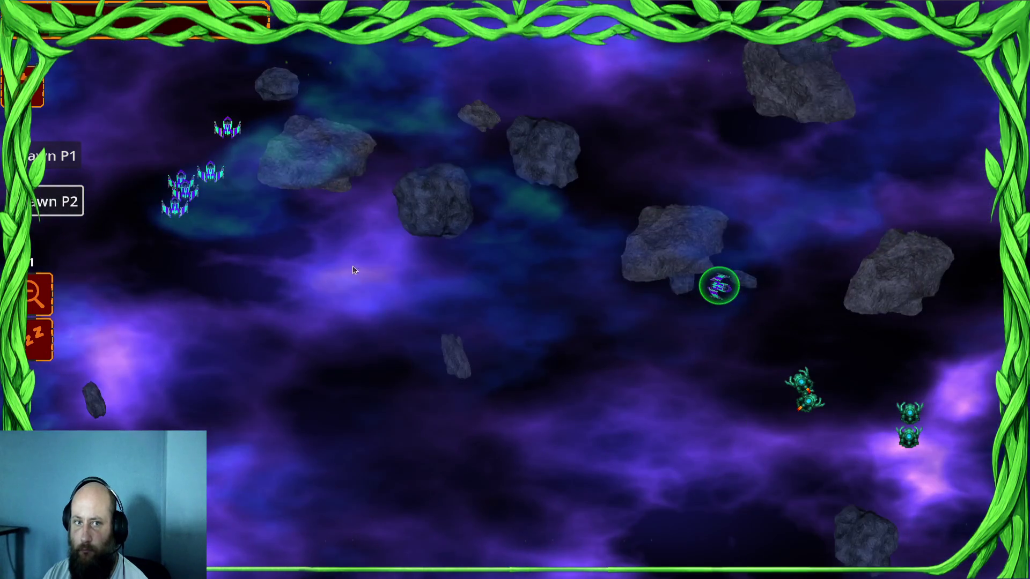
{"action": "left_click", "coordinate": [46, 288]}
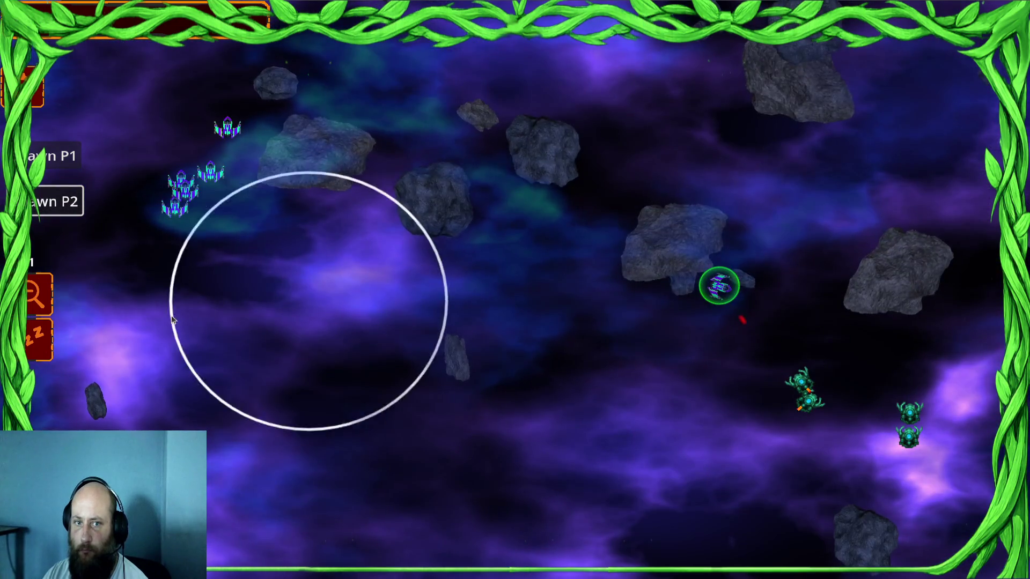
{"action": "right_click", "coordinate": [678, 336]}
{"action": "right_click", "coordinate": [604, 276]}
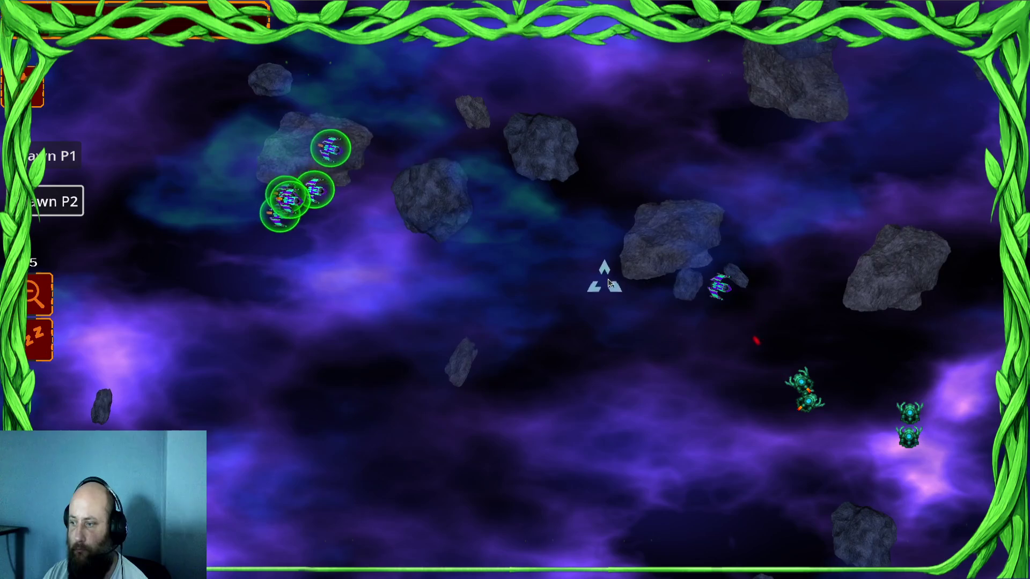
{"action": "left_click_drag", "start_coordinate": [312, 34], "coordinate": [806, 446]}
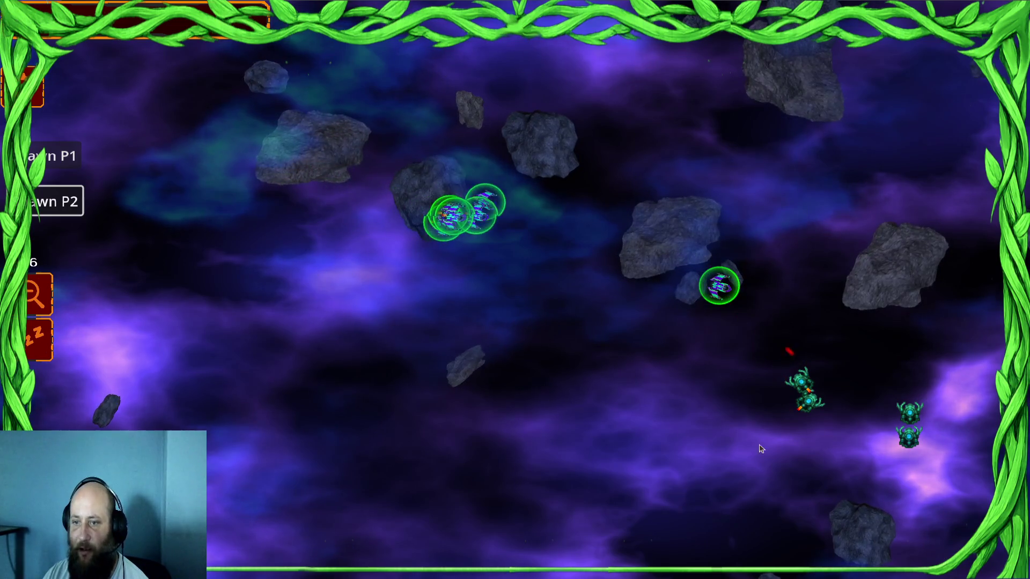
{"action": "right_click", "coordinate": [620, 234]}
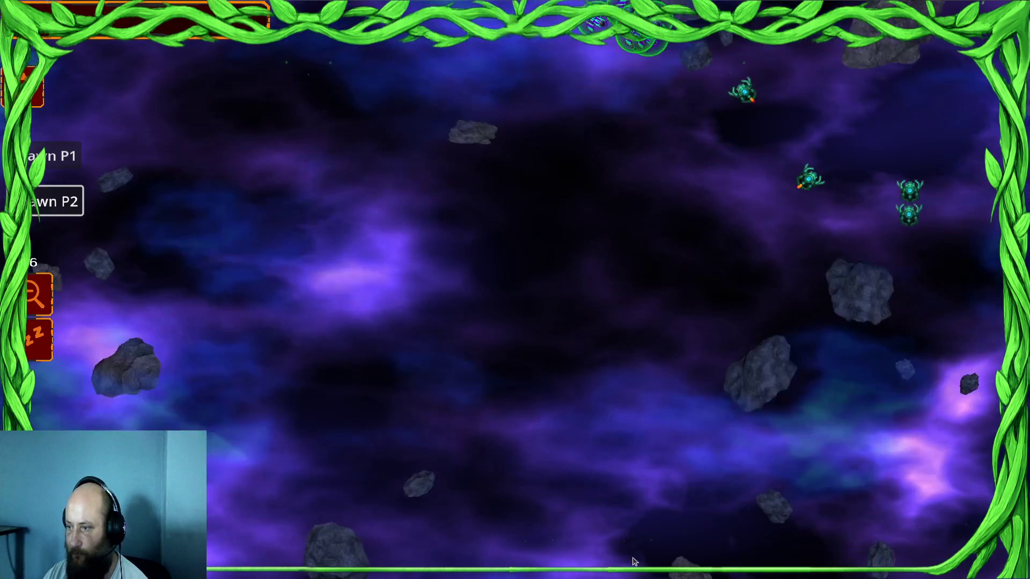
{"action": "scroll", "coordinate": [719, 274], "scroll_direction": "up", "scroll_amount": 2}
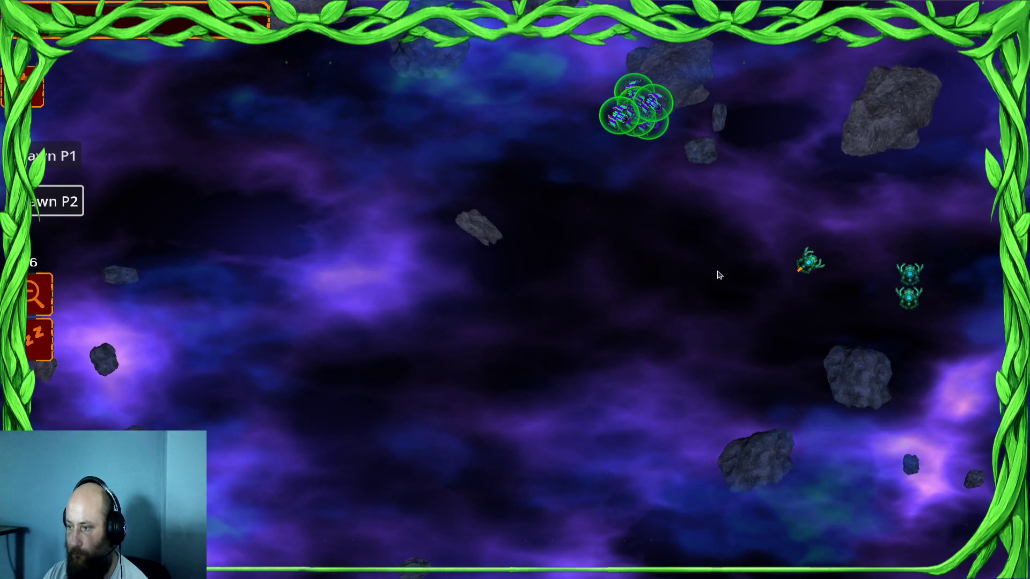
{"action": "right_click", "coordinate": [799, 194]}
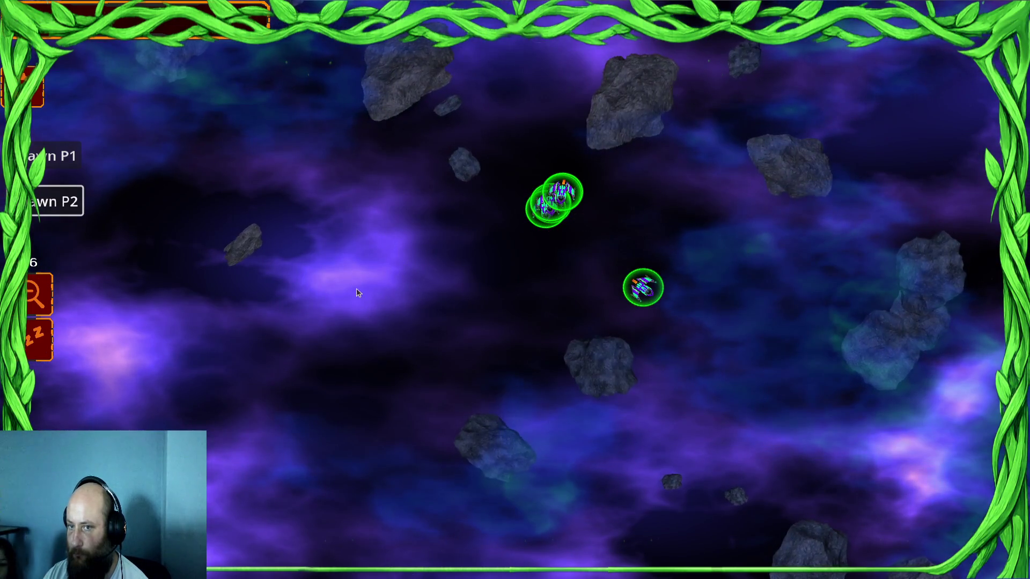
{"action": "right_click", "coordinate": [346, 199]}
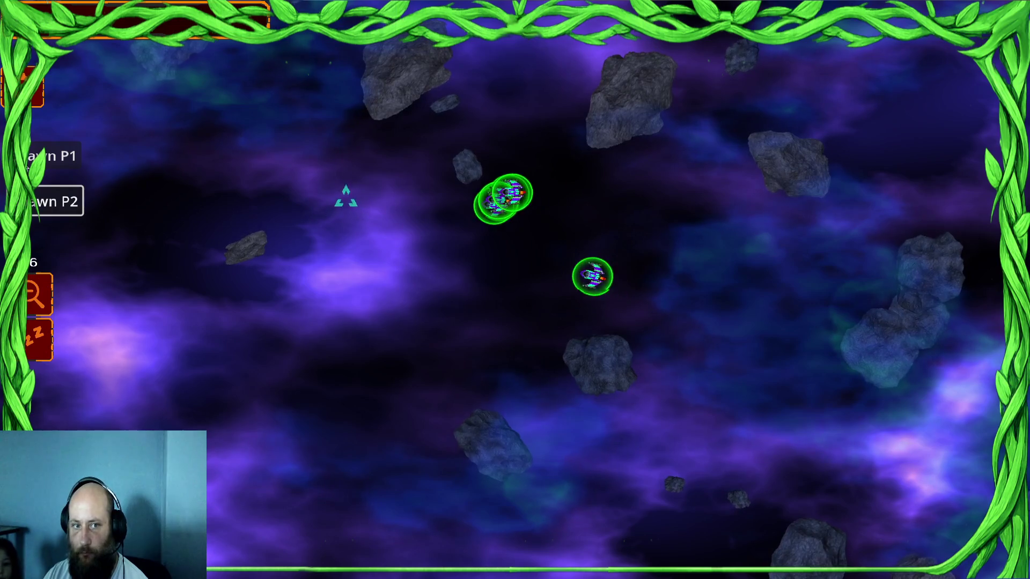
{"action": "left_click", "coordinate": [38, 202]}
{"action": "left_click", "coordinate": [39, 202]}
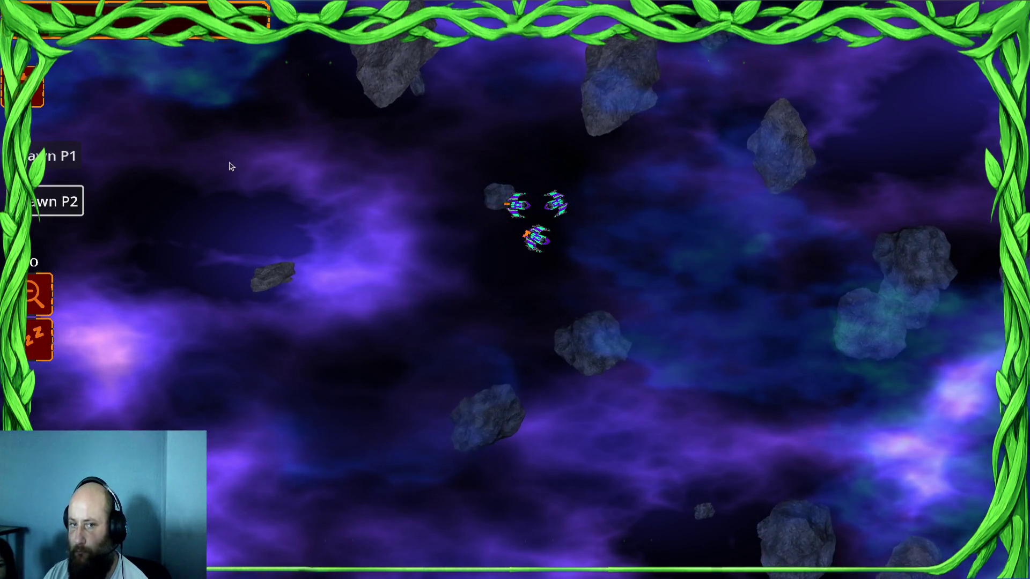
Spawn a swarm of player-two ships around the purple fleet, select the last purple ship, then leave the game
{"action": "left_click", "coordinate": [62, 206]}
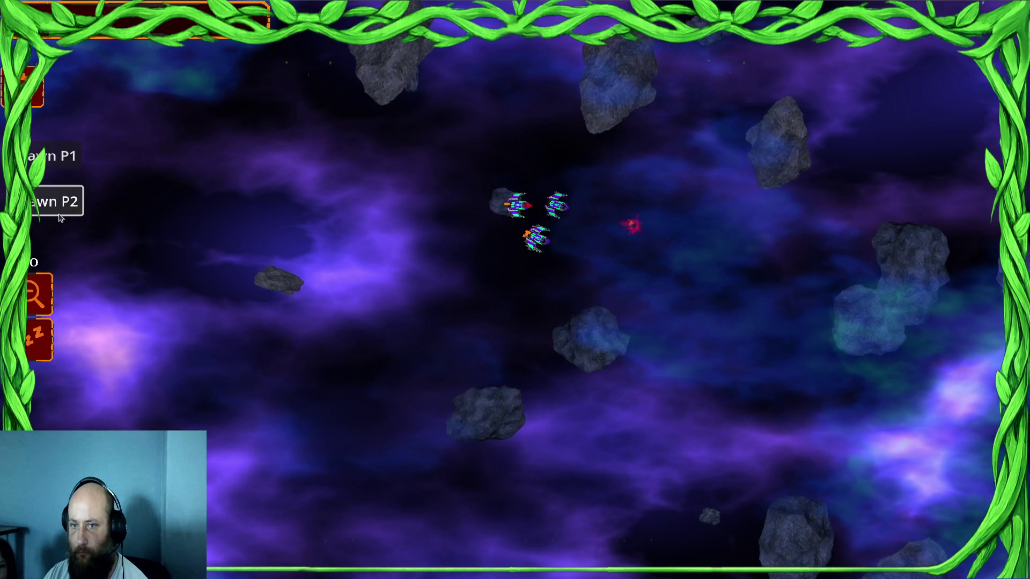
{"action": "left_click", "coordinate": [43, 212]}
{"action": "left_click", "coordinate": [44, 213]}
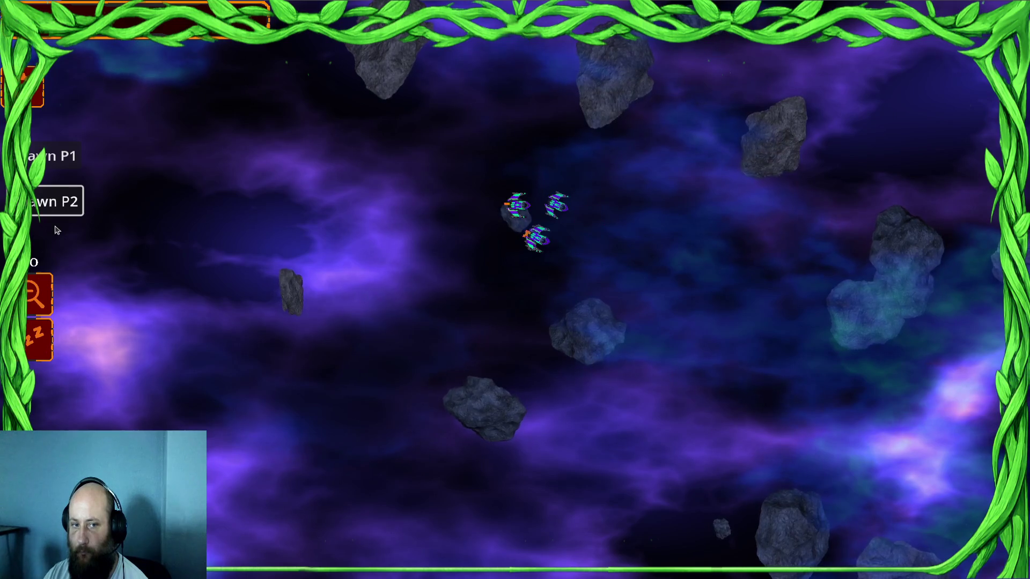
{"action": "left_click", "coordinate": [63, 202]}
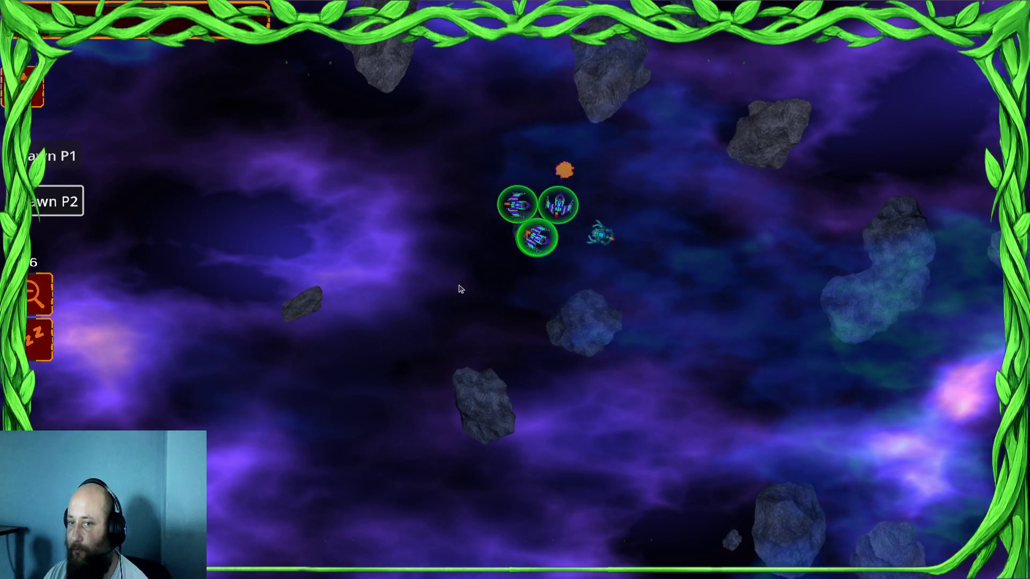
{"action": "left_click", "coordinate": [60, 201]}
{"action": "left_click", "coordinate": [60, 201]}
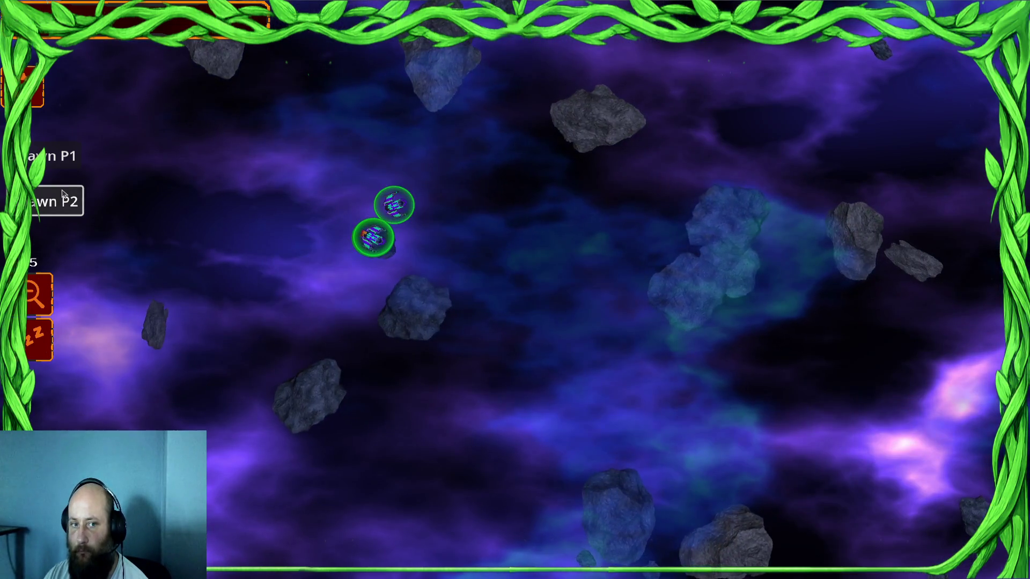
{"action": "left_click", "coordinate": [61, 196]}
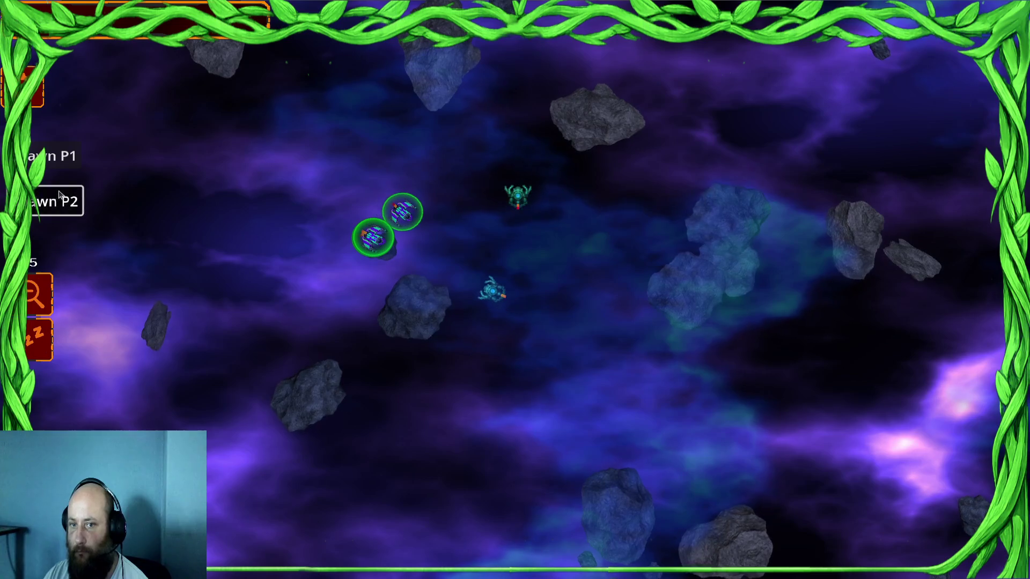
{"action": "left_click", "coordinate": [61, 195]}
{"action": "left_click", "coordinate": [60, 196]}
{"action": "left_click", "coordinate": [60, 196]}
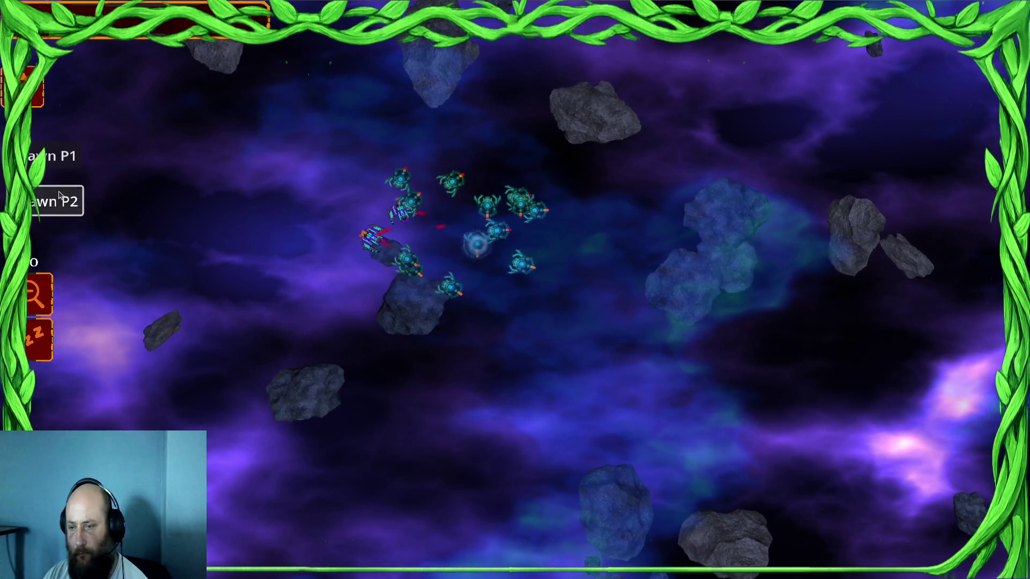
{"action": "left_click", "coordinate": [60, 195]}
{"action": "left_click", "coordinate": [60, 195]}
{"action": "left_click", "coordinate": [60, 196]}
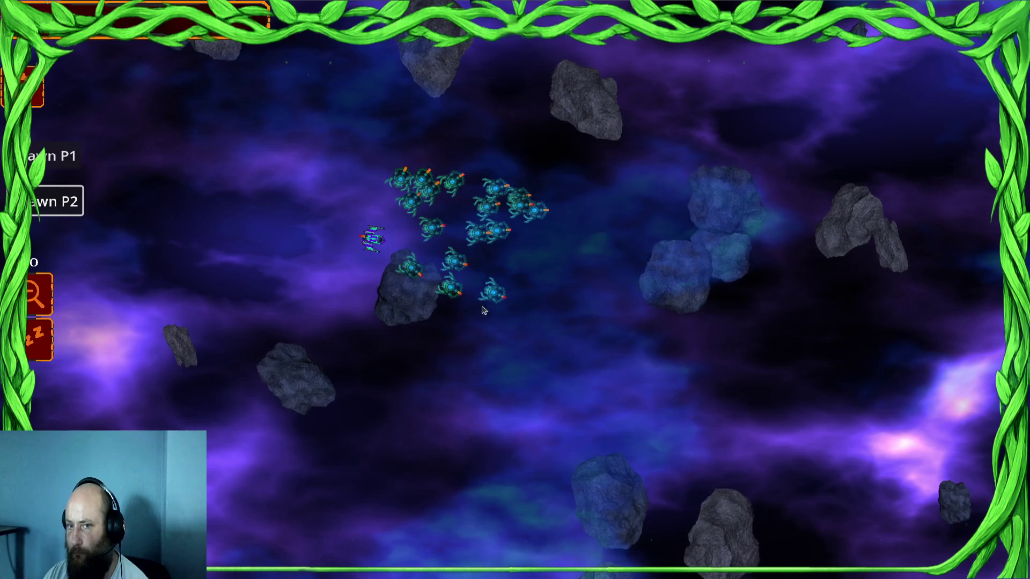
{"action": "left_click", "coordinate": [373, 238]}
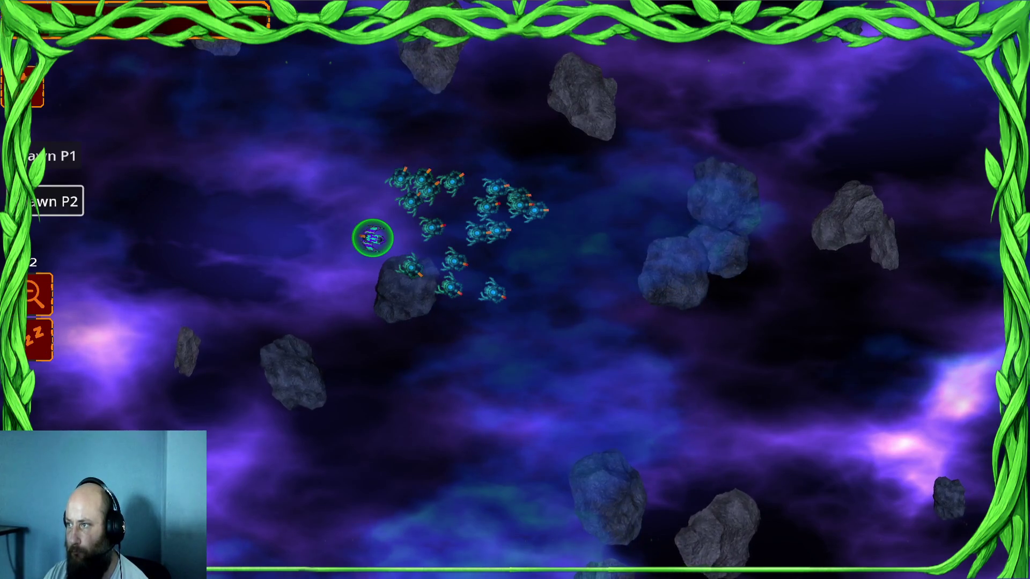
{"action": "key", "text": "alt+Tab"}
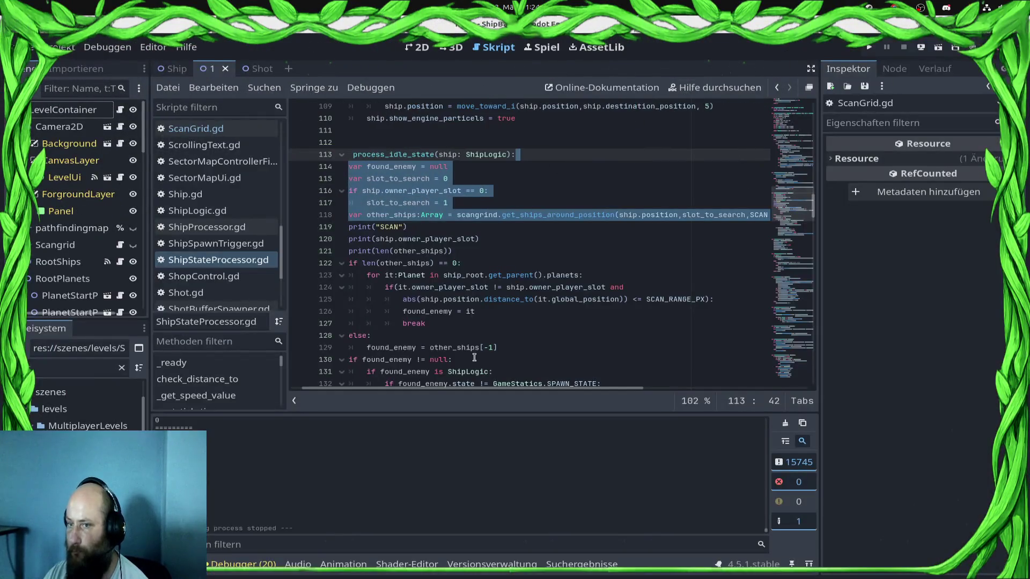
Jump from process_idle_state to the get_ships_around_position definition in ScanGrid.gd
{"action": "scroll", "coordinate": [540, 299], "scroll_direction": "up", "scroll_amount": 1}
{"action": "scroll", "coordinate": [539, 299], "scroll_direction": "up", "scroll_amount": 4}
{"action": "left_click", "coordinate": [508, 298]}
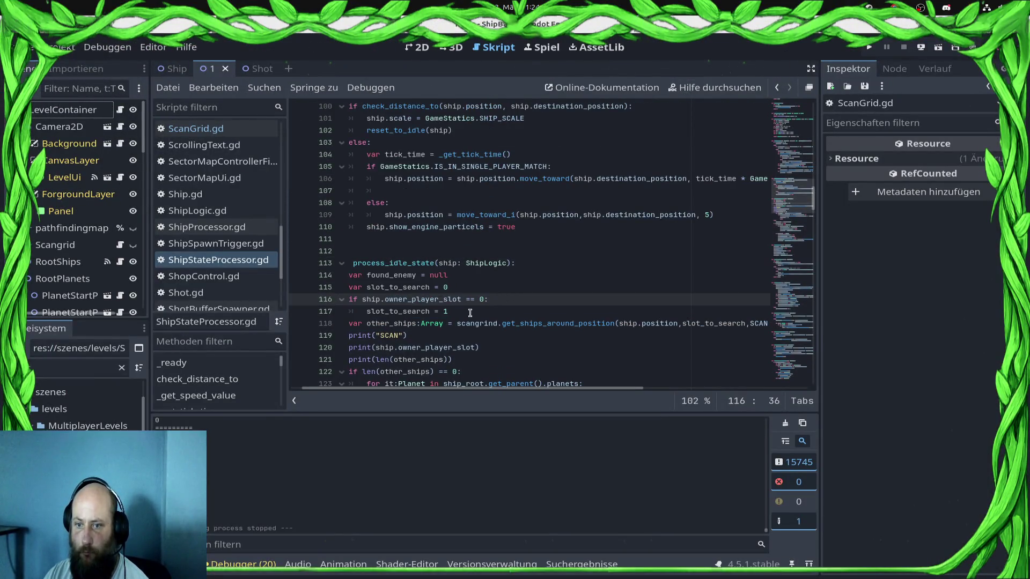
{"action": "left_click", "coordinate": [560, 324], "text": "ctrl"}
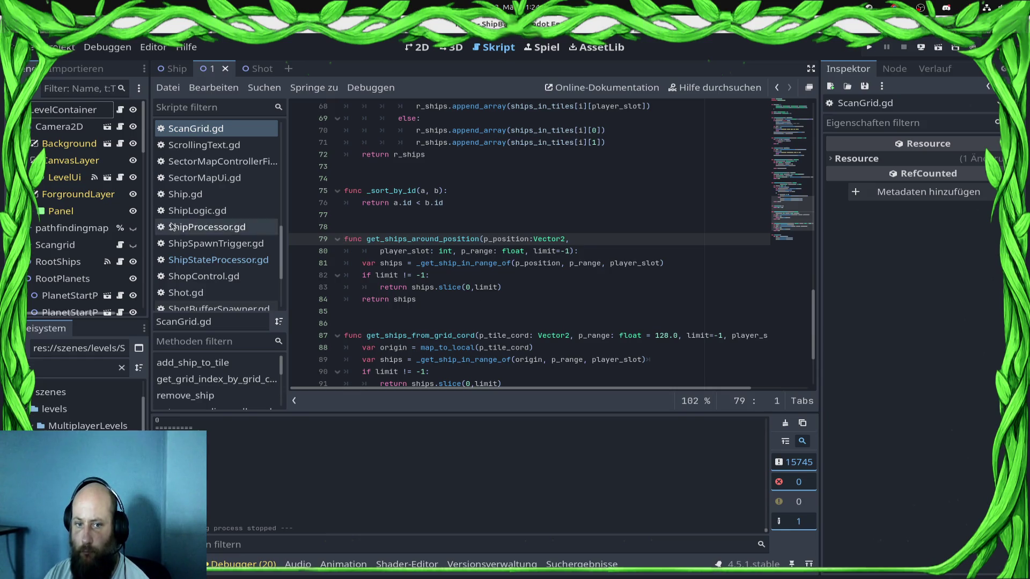
Return to ShipStateProcessor.gd and scroll down to process_ship's debug prints
{"action": "left_click", "coordinate": [217, 260]}
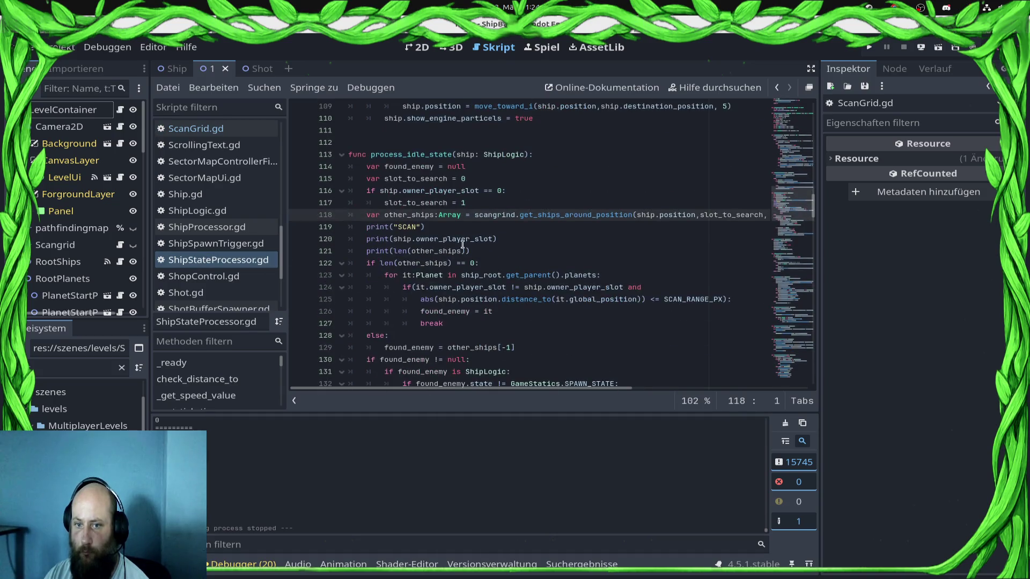
{"action": "left_click", "coordinate": [494, 241]}
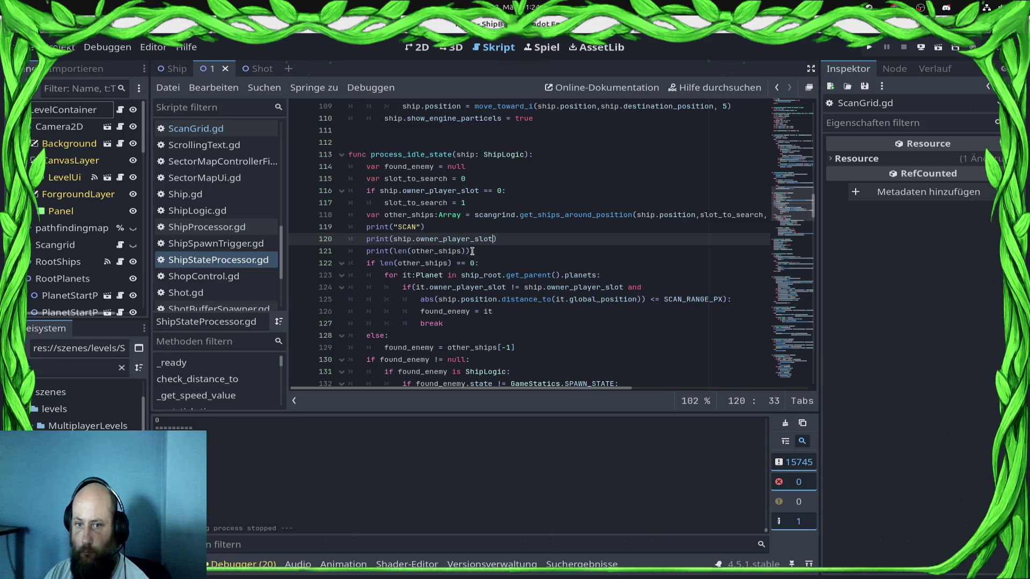
{"action": "scroll", "coordinate": [471, 251], "scroll_direction": "down", "scroll_amount": 15}
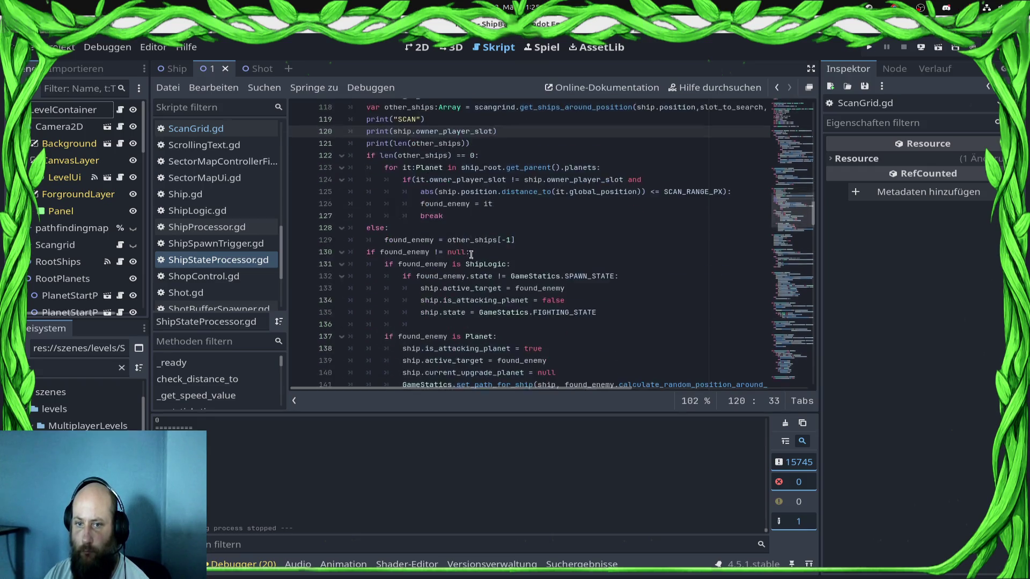
{"action": "scroll", "coordinate": [471, 272], "scroll_direction": "down", "scroll_amount": 16}
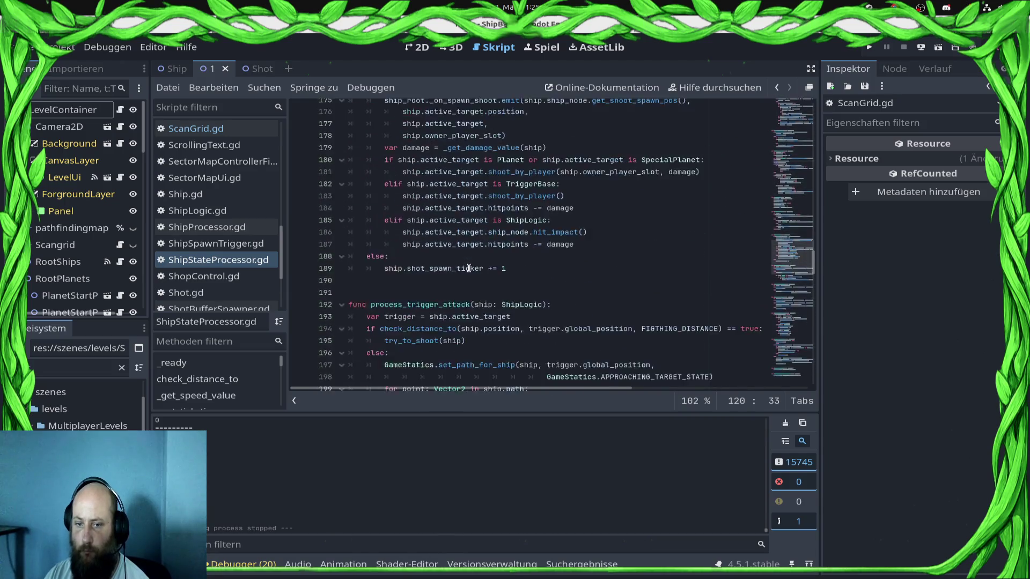
{"action": "scroll", "coordinate": [467, 274], "scroll_direction": "down", "scroll_amount": 14}
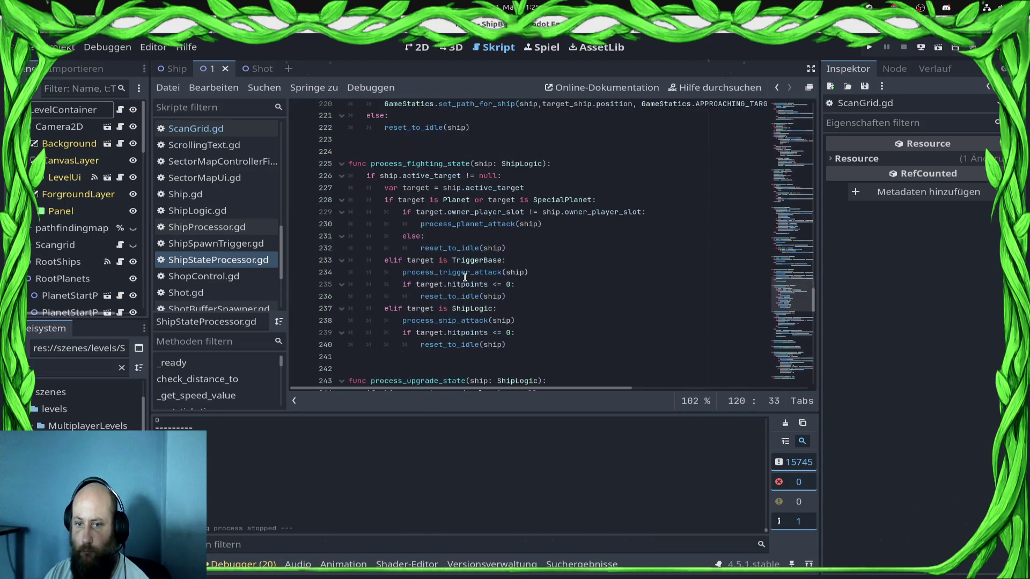
{"action": "scroll", "coordinate": [457, 283], "scroll_direction": "down", "scroll_amount": 12}
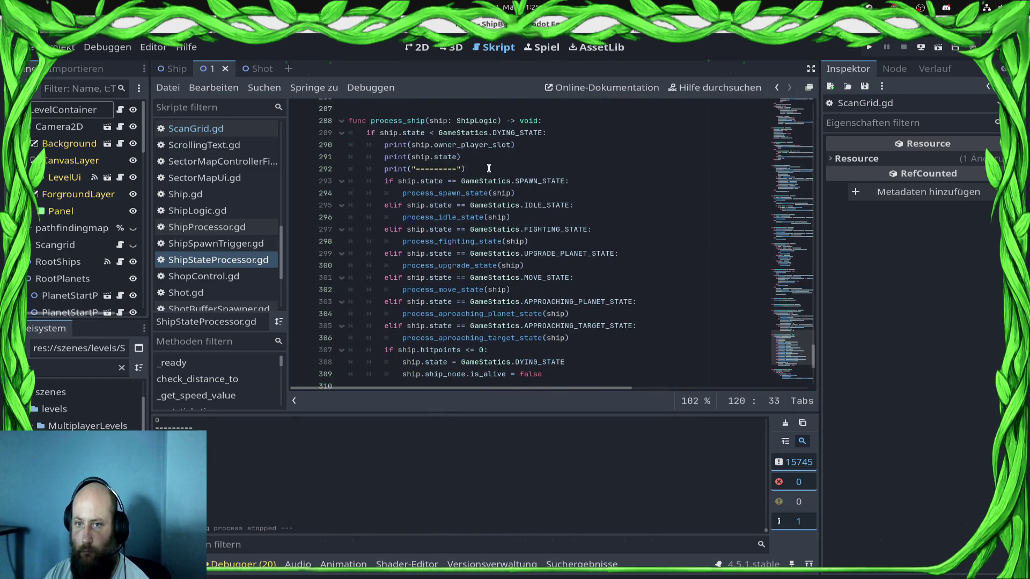
Delete the three debug print statements in process_ship and save ShipStateProcessor.gd
{"action": "left_click_drag", "start_coordinate": [489, 169], "coordinate": [263, 146]}
{"action": "key", "text": "BackSpace"}
{"action": "key", "text": "BackSpace"}
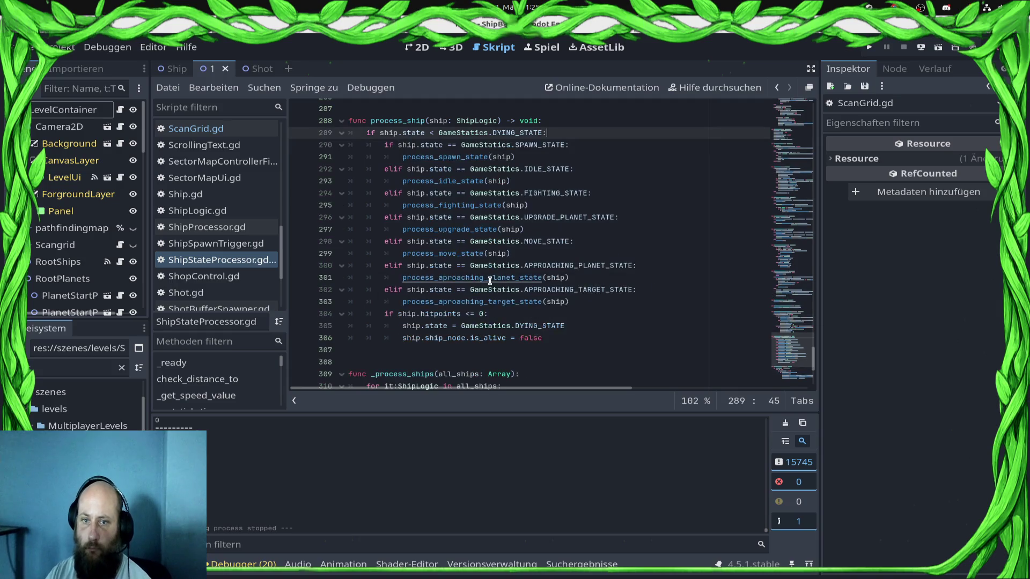
{"action": "key", "text": "ctrl+s"}
{"action": "scroll", "coordinate": [466, 289], "scroll_direction": "up", "scroll_amount": 12}
{"action": "scroll", "coordinate": [451, 300], "scroll_direction": "up", "scroll_amount": 7}
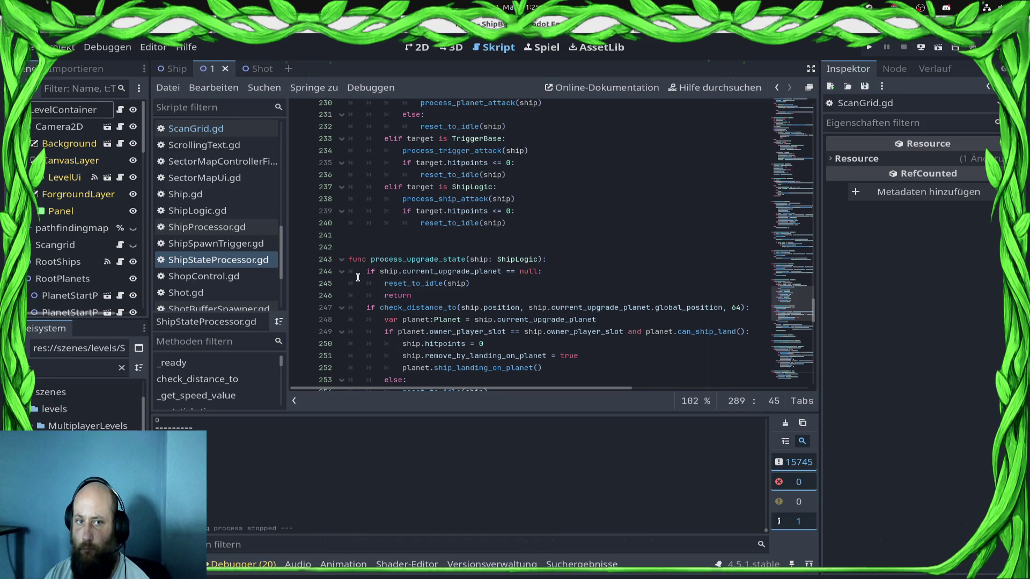
Glance at the 2D scene view, then return to the scripts and open ScanGrid.gd
{"action": "left_click", "coordinate": [410, 49]}
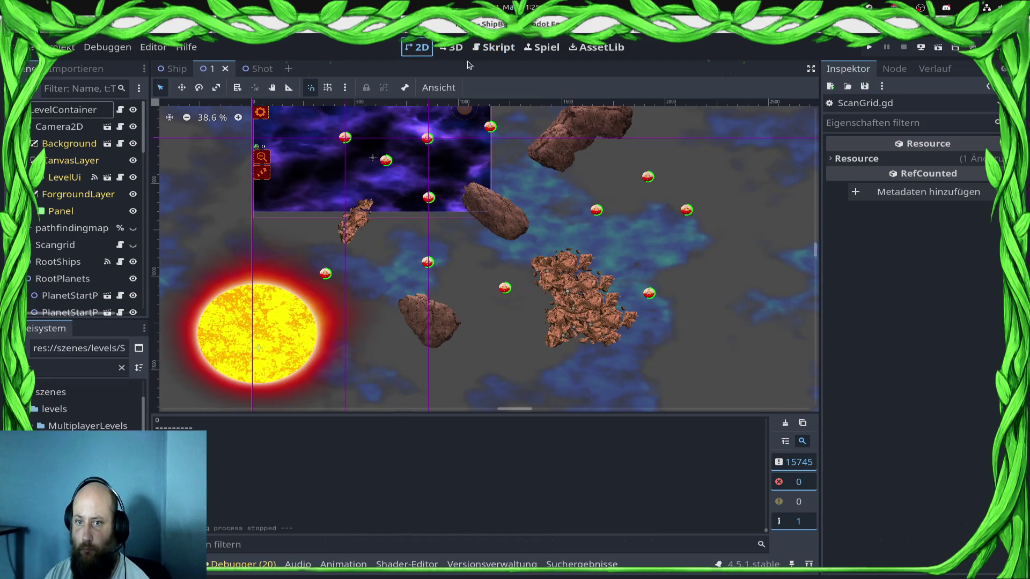
{"action": "left_click", "coordinate": [493, 47]}
{"action": "scroll", "coordinate": [516, 272], "scroll_direction": "up", "scroll_amount": 1}
{"action": "scroll", "coordinate": [516, 272], "scroll_direction": "up", "scroll_amount": 4}
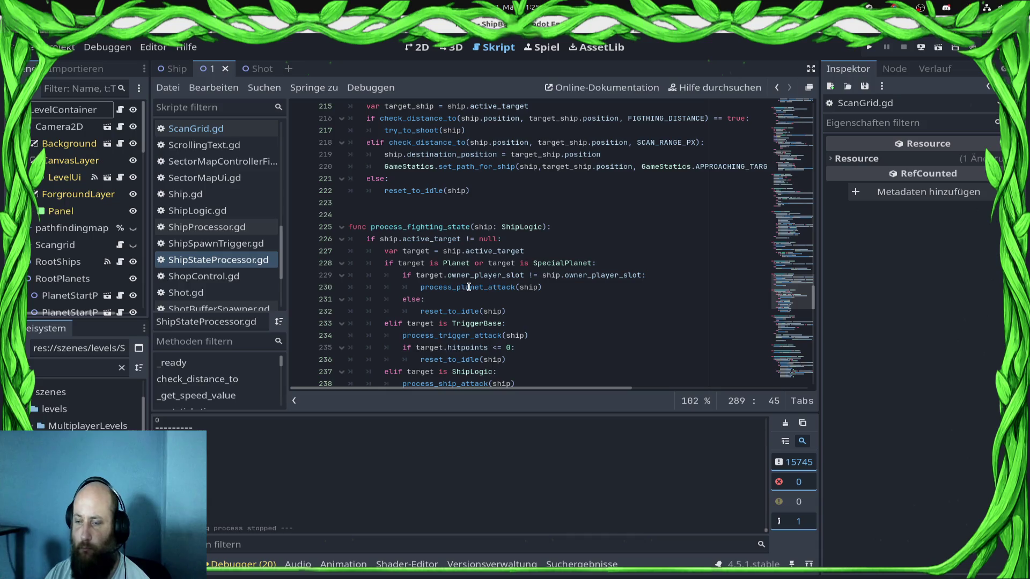
{"action": "mouse_move", "coordinate": [463, 287]}
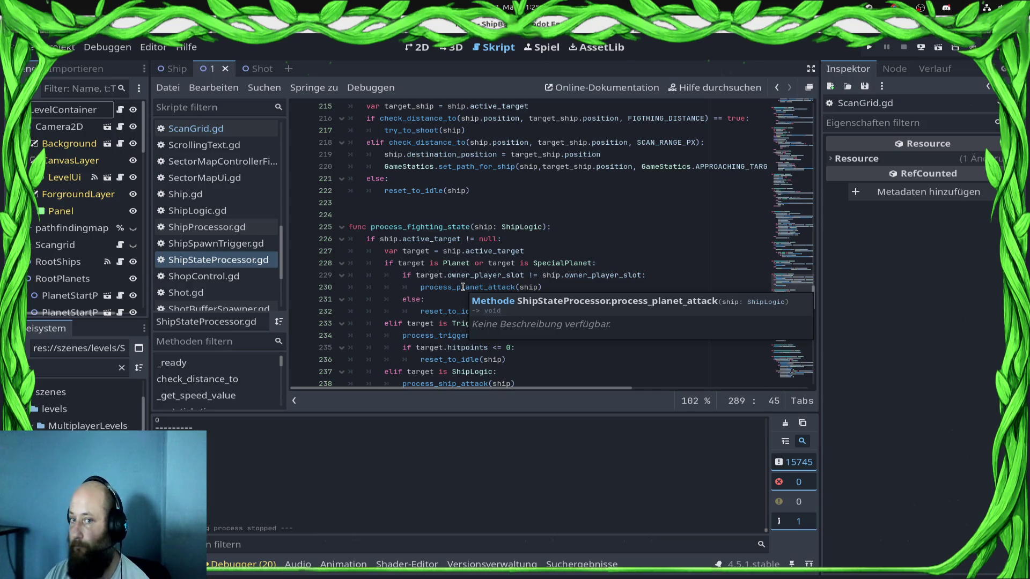
{"action": "left_click", "coordinate": [212, 130]}
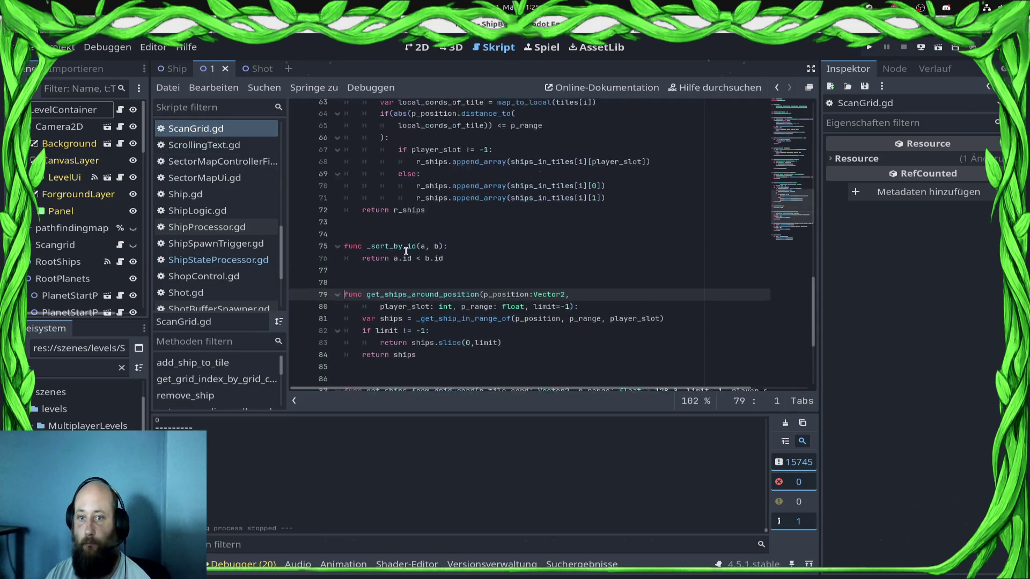
{"action": "scroll", "coordinate": [453, 317], "scroll_direction": "up", "scroll_amount": 2}
{"action": "scroll", "coordinate": [456, 318], "scroll_direction": "up", "scroll_amount": 2}
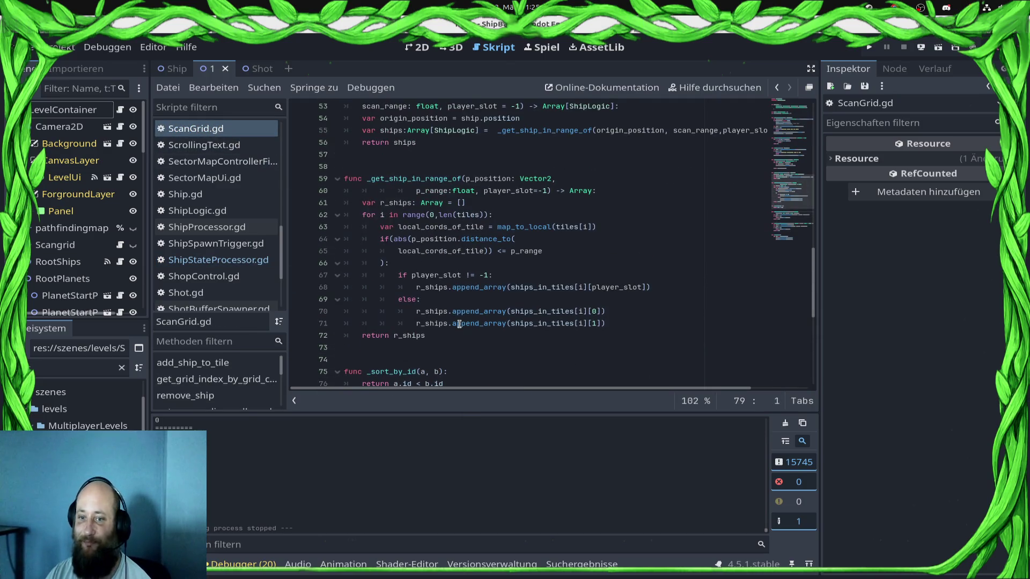
{"action": "mouse_move", "coordinate": [459, 325]}
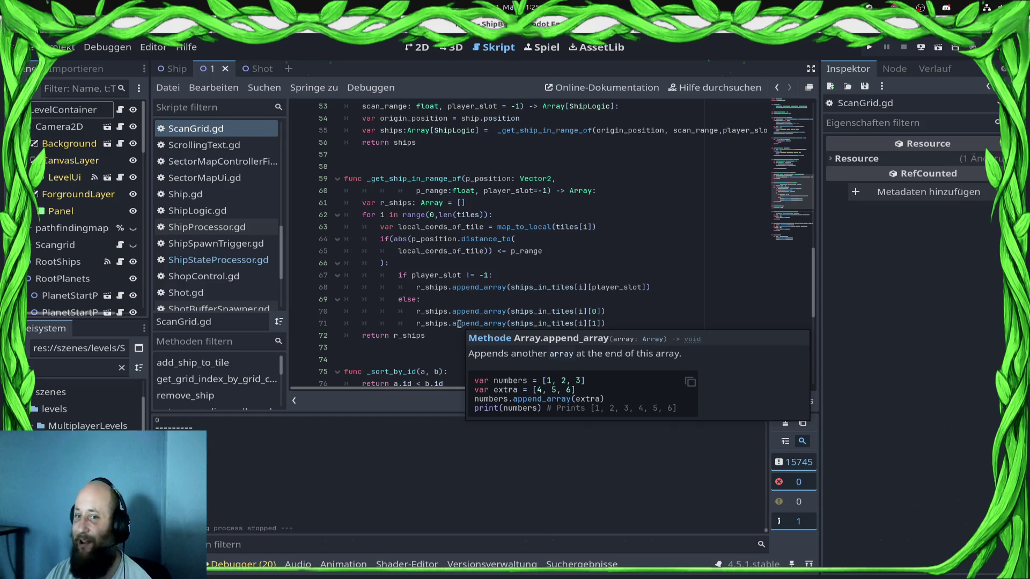
{"action": "scroll", "coordinate": [459, 324], "scroll_direction": "up", "scroll_amount": 5}
{"action": "scroll", "coordinate": [459, 325], "scroll_direction": "down", "scroll_amount": 3}
{"action": "scroll", "coordinate": [459, 324], "scroll_direction": "up", "scroll_amount": 3}
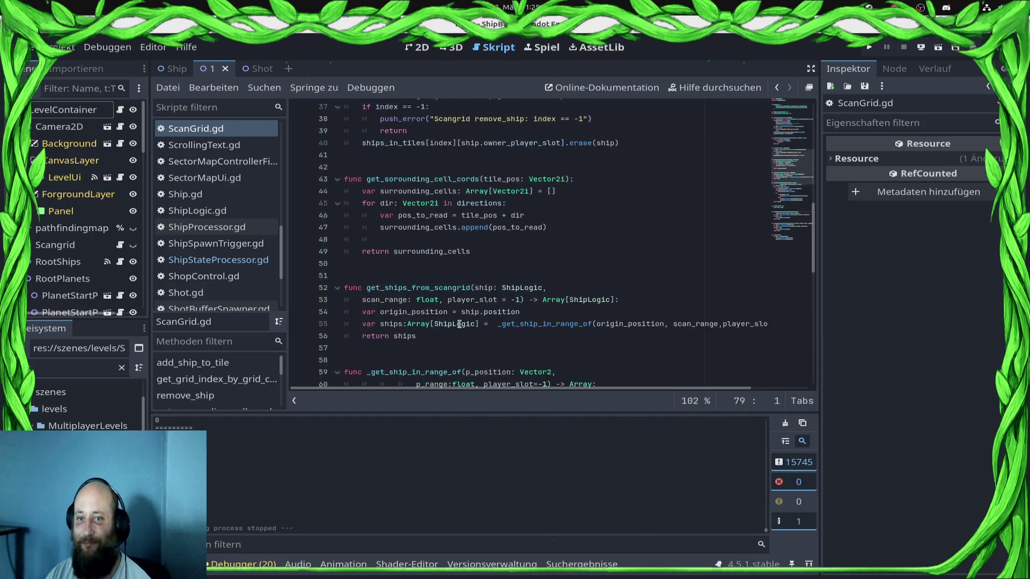
{"action": "scroll", "coordinate": [459, 325], "scroll_direction": "up", "scroll_amount": 3}
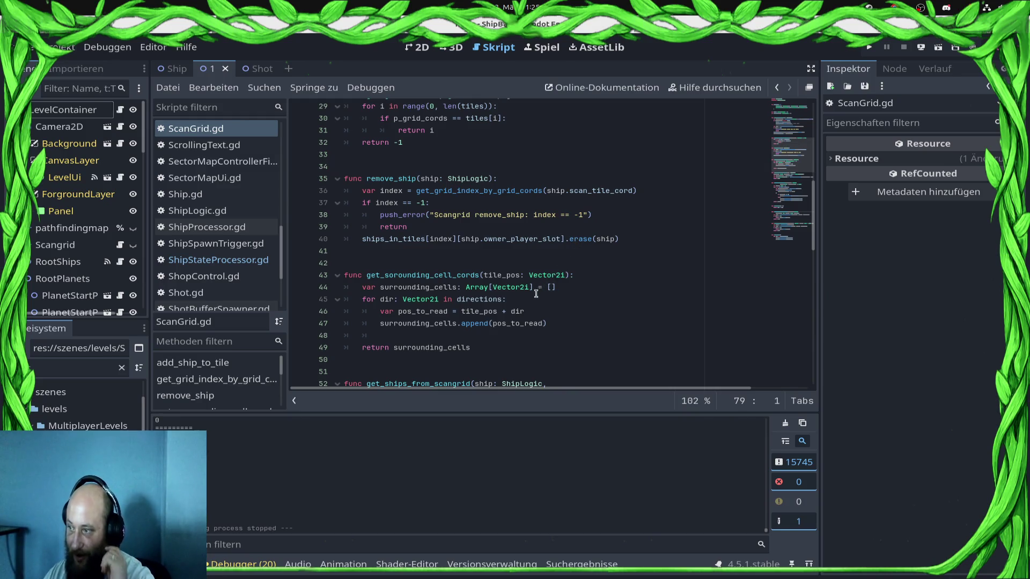
{"action": "scroll", "coordinate": [531, 294], "scroll_direction": "up", "scroll_amount": 3}
{"action": "scroll", "coordinate": [531, 294], "scroll_direction": "up", "scroll_amount": 1}
{"action": "left_click", "coordinate": [482, 261]}
{"action": "scroll", "coordinate": [460, 296], "scroll_direction": "up", "scroll_amount": 6}
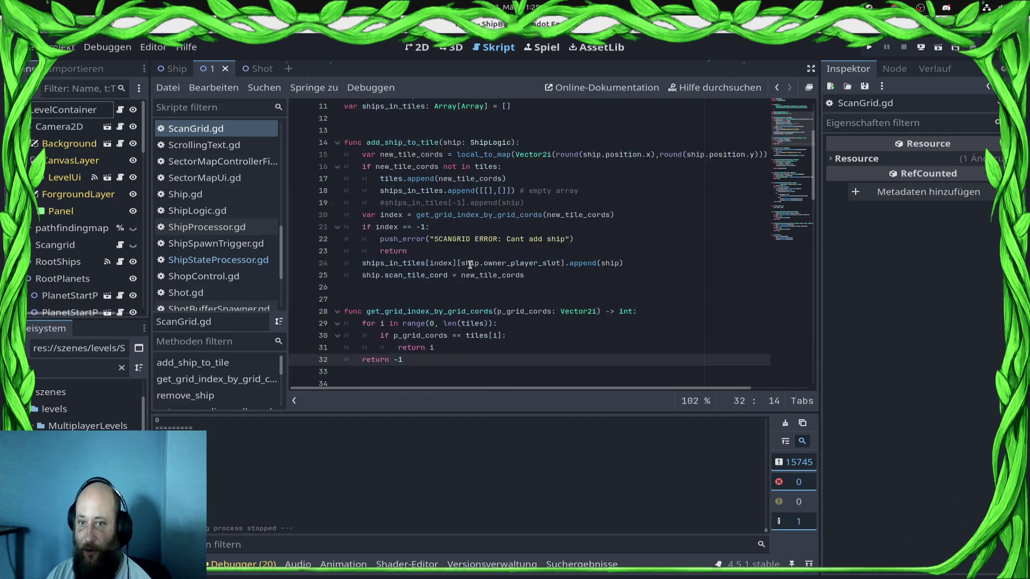
{"action": "scroll", "coordinate": [460, 296], "scroll_direction": "down", "scroll_amount": 3}
{"action": "left_click", "coordinate": [558, 264]}
{"action": "scroll", "coordinate": [538, 238], "scroll_direction": "up", "scroll_amount": 1}
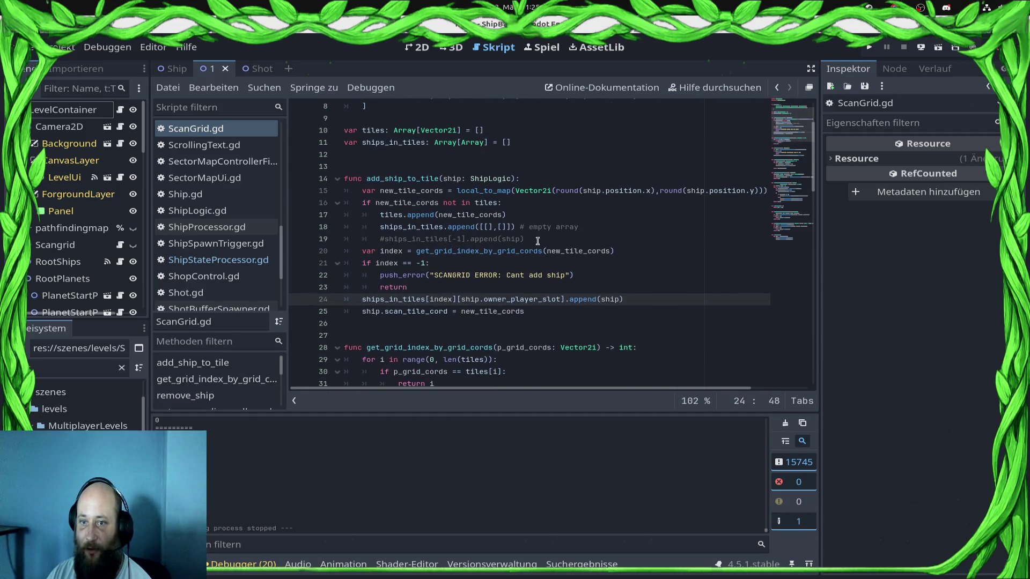
{"action": "mouse_move", "coordinate": [629, 228]}
{"action": "left_mouse_down"}
{"action": "mouse_move", "coordinate": [161, 200]}
{"action": "mouse_move", "coordinate": [192, 236]}
{"action": "mouse_move", "coordinate": [191, 219]}
{"action": "mouse_move", "coordinate": [445, 234]}
{"action": "mouse_move", "coordinate": [623, 224]}
{"action": "mouse_move", "coordinate": [327, 228]}
{"action": "mouse_move", "coordinate": [614, 227]}
{"action": "left_mouse_up"}
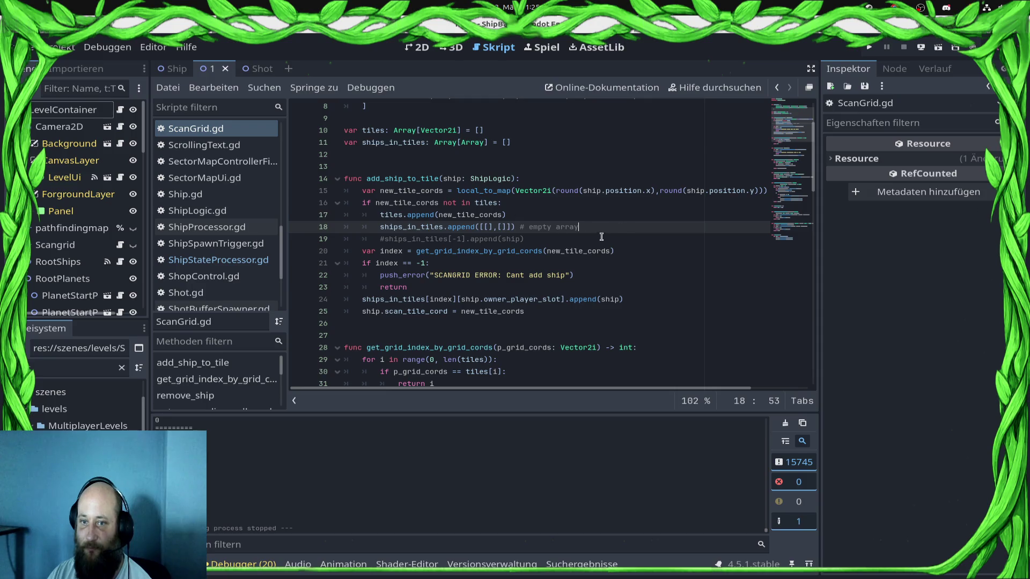
{"action": "scroll", "coordinate": [628, 228], "scroll_direction": "up", "scroll_amount": 1}
{"action": "scroll", "coordinate": [622, 231], "scroll_direction": "up", "scroll_amount": 2}
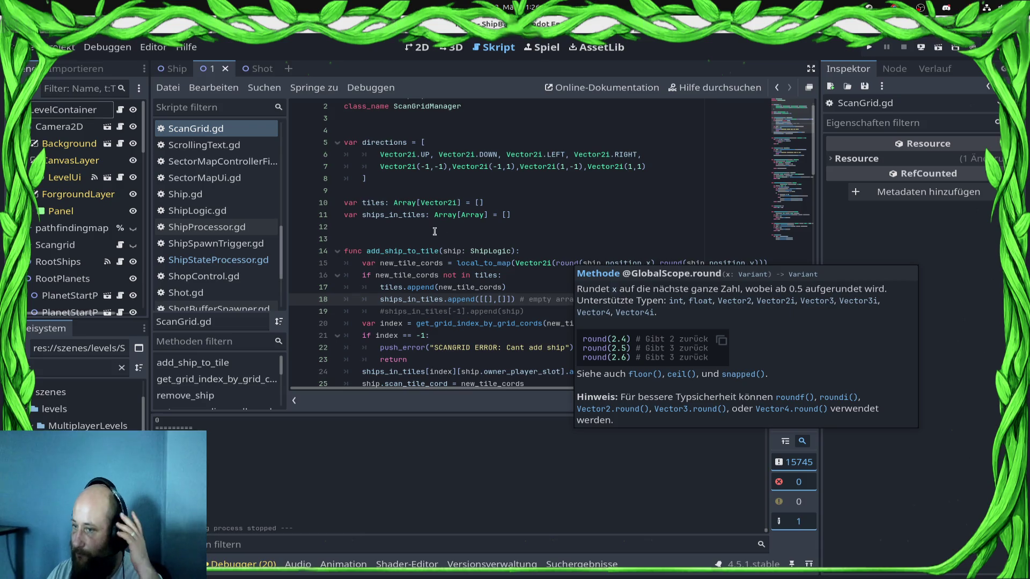
{"action": "left_click", "coordinate": [505, 299]}
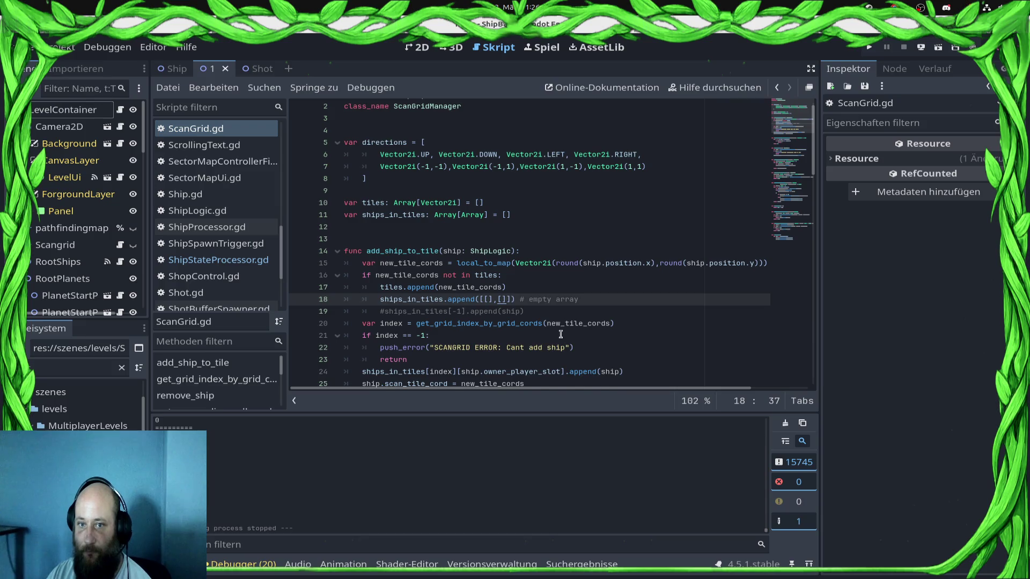
{"action": "scroll", "coordinate": [561, 335], "scroll_direction": "up", "scroll_amount": 1}
{"action": "mouse_move", "coordinate": [559, 333]}
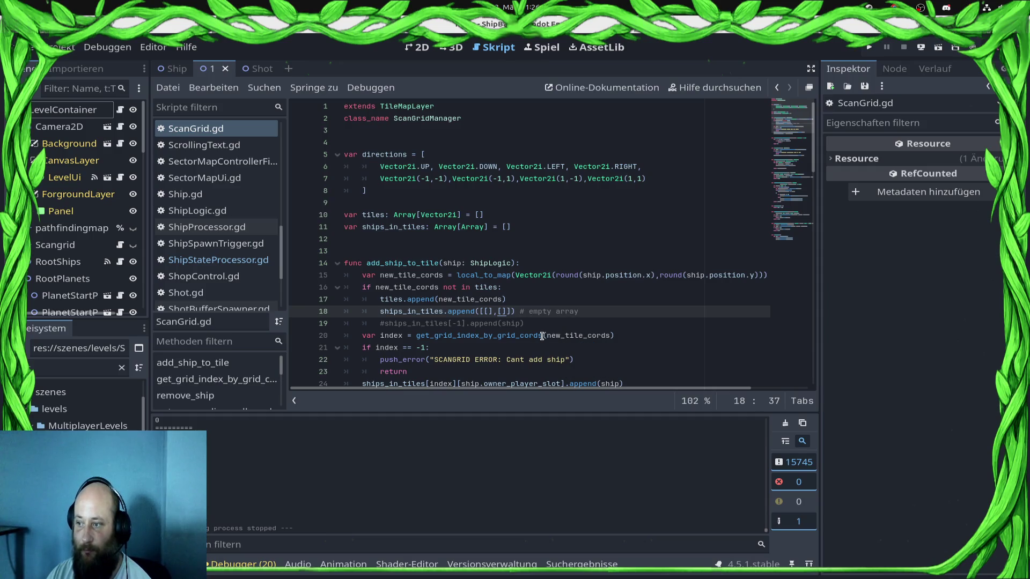
{"action": "left_click", "coordinate": [534, 230]}
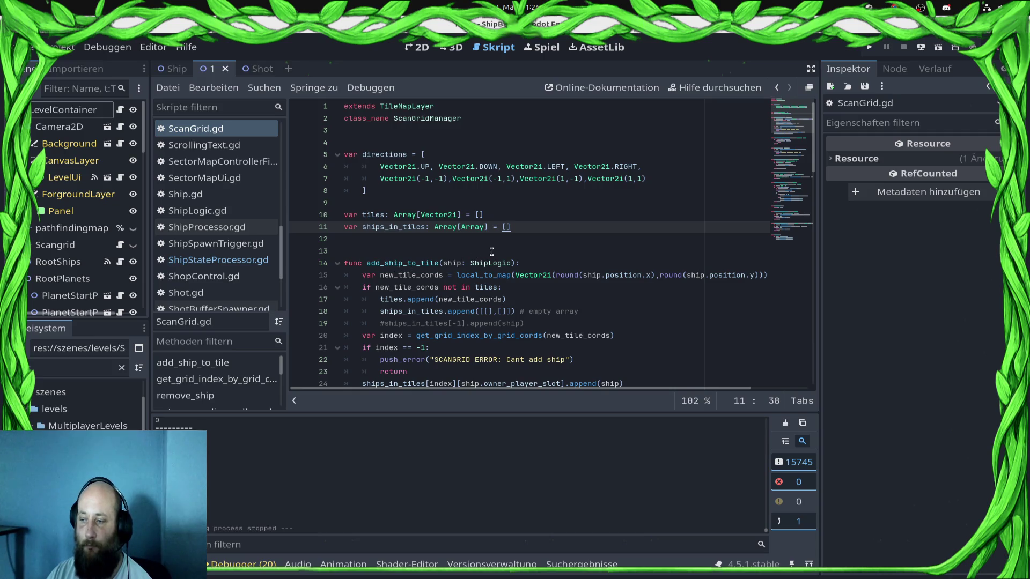
{"action": "double_click", "coordinate": [394, 156]}
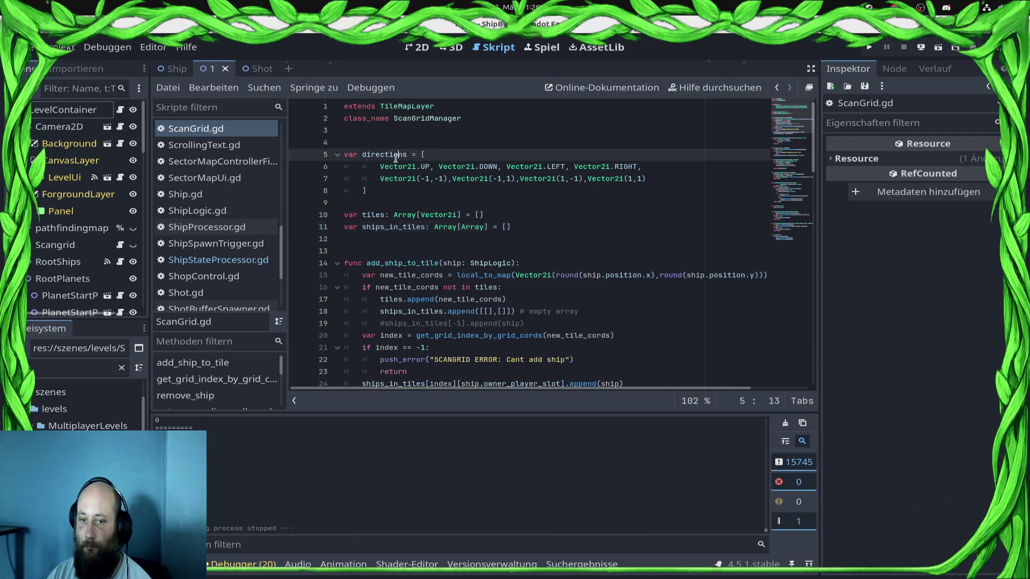
{"action": "scroll", "coordinate": [452, 191], "scroll_direction": "down", "scroll_amount": 13}
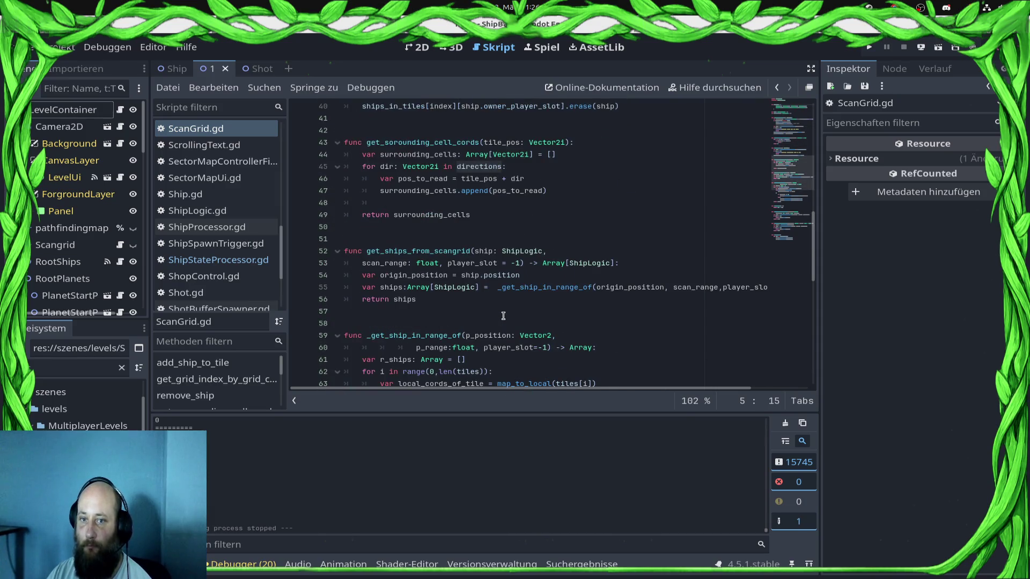
{"action": "scroll", "coordinate": [503, 316], "scroll_direction": "down", "scroll_amount": 1}
{"action": "scroll", "coordinate": [503, 316], "scroll_direction": "down", "scroll_amount": 4}
{"action": "scroll", "coordinate": [504, 316], "scroll_direction": "up", "scroll_amount": 4}
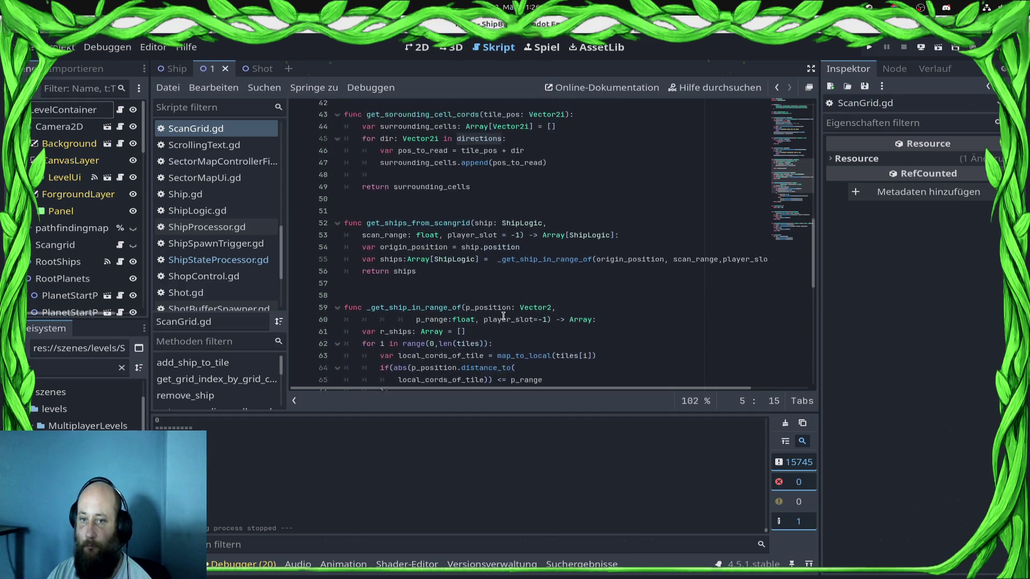
{"action": "scroll", "coordinate": [508, 274], "scroll_direction": "up", "scroll_amount": 2}
{"action": "left_click", "coordinate": [453, 165]}
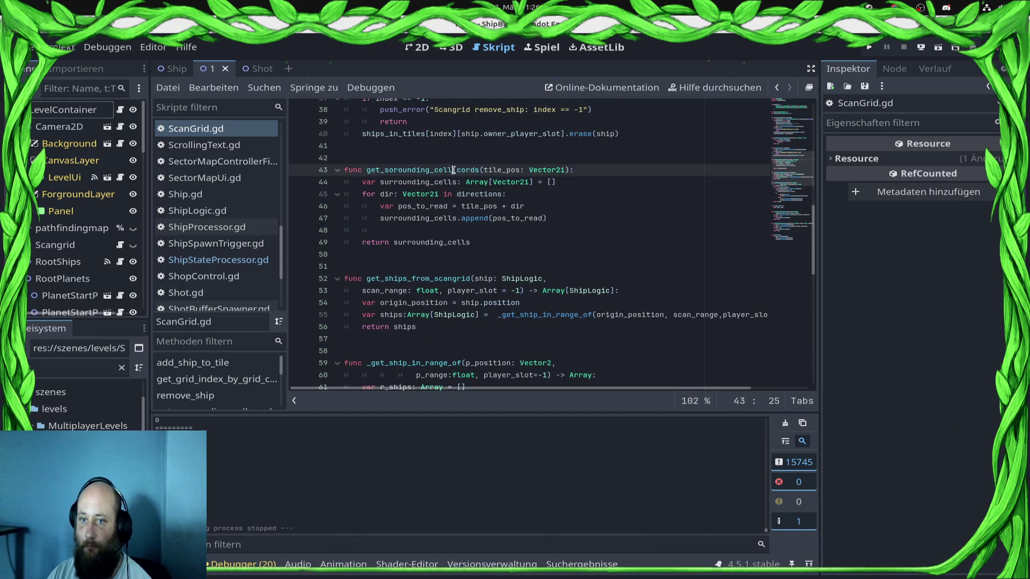
{"action": "scroll", "coordinate": [478, 217], "scroll_direction": "up", "scroll_amount": 6}
{"action": "scroll", "coordinate": [477, 217], "scroll_direction": "up", "scroll_amount": 3}
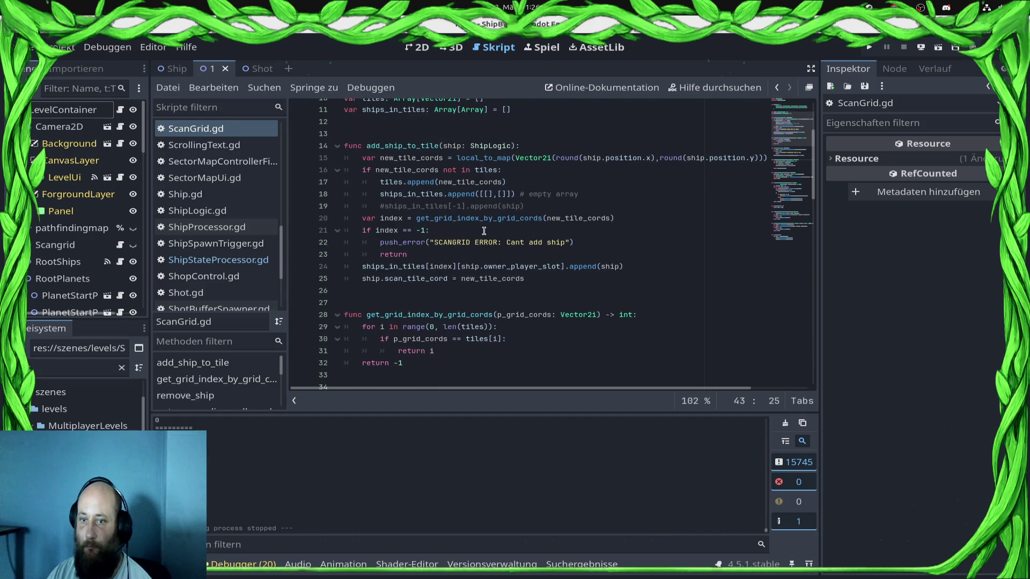
{"action": "left_click", "coordinate": [484, 219]}
{"action": "key", "text": "ctrl+a"}
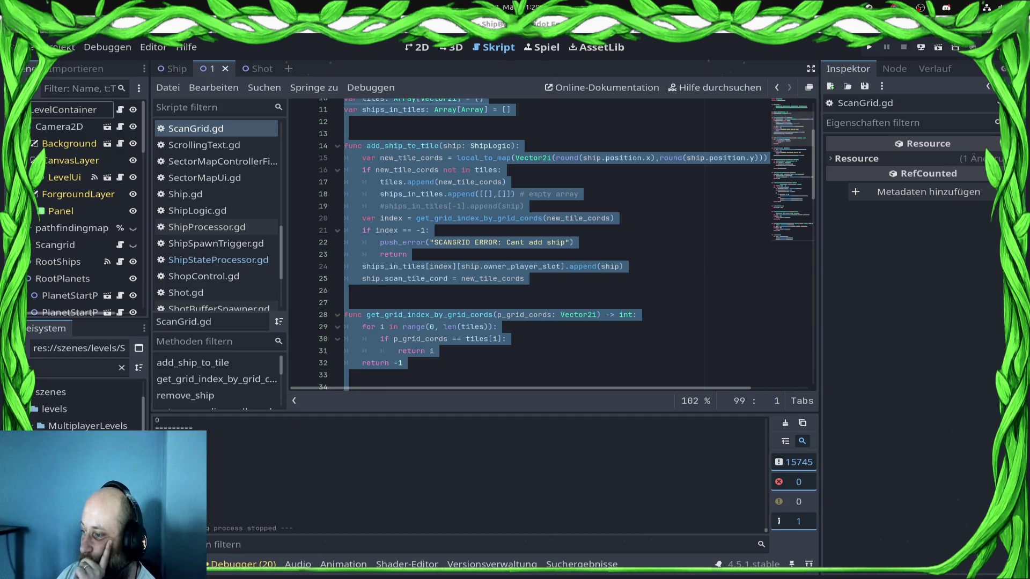
{"action": "scroll", "coordinate": [614, 290], "scroll_direction": "up", "scroll_amount": 3}
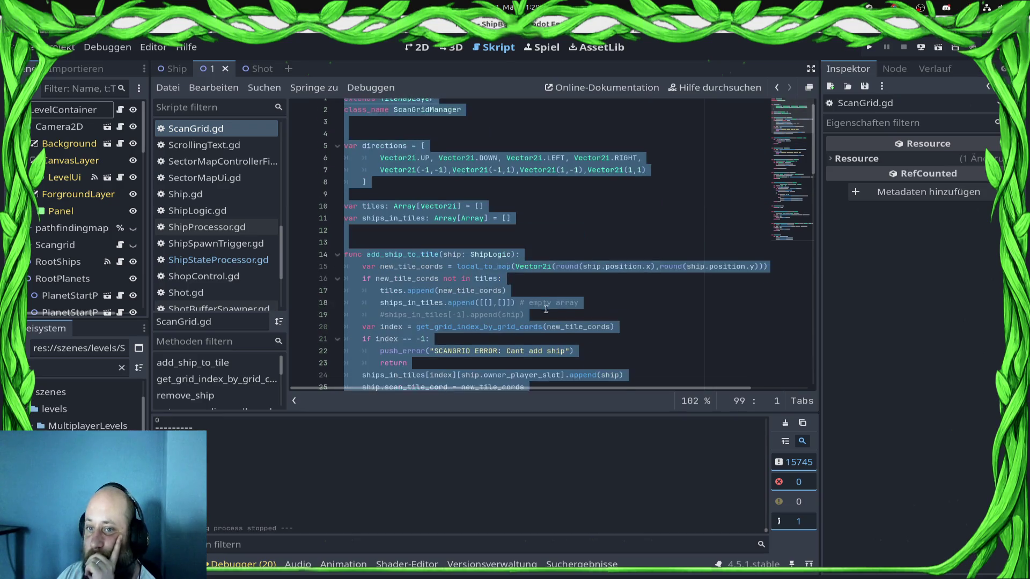
{"action": "scroll", "coordinate": [619, 272], "scroll_direction": "down", "scroll_amount": 3}
{"action": "left_click", "coordinate": [627, 264]}
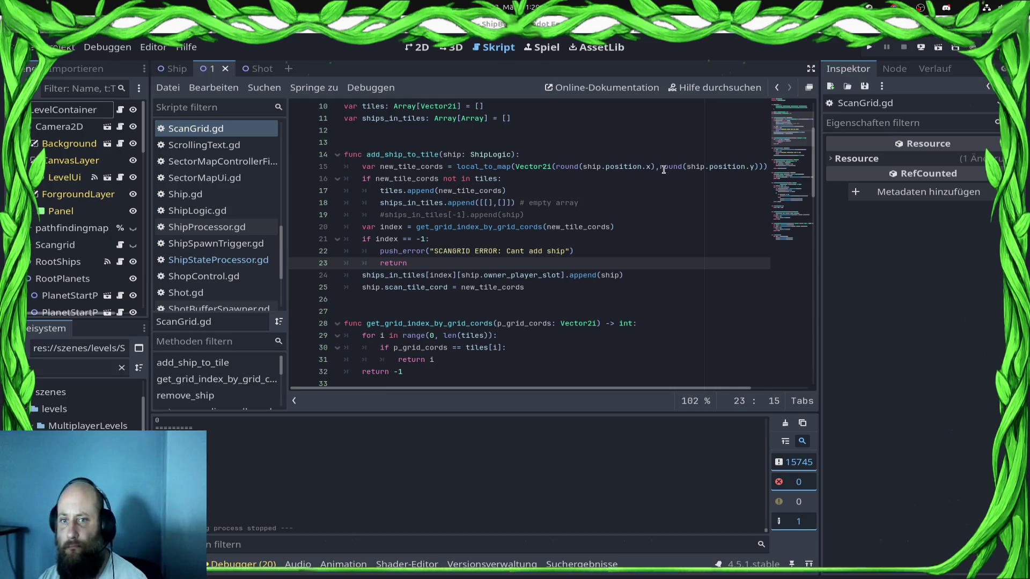
Paste a local_pos line into add_ship_to_tile, changing global_position to position, and save
{"action": "left_click", "coordinate": [557, 154]}
{"action": "key", "text": "Return"}
{"action": "type", "text": "var local_pos = to_local(ship.global_position)"}
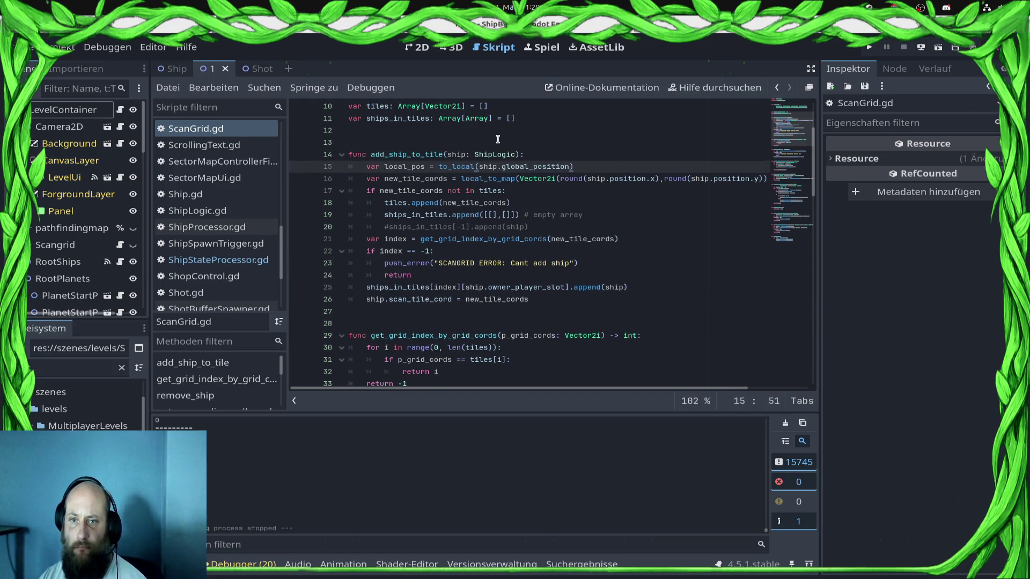
{"action": "double_click", "coordinate": [547, 167]}
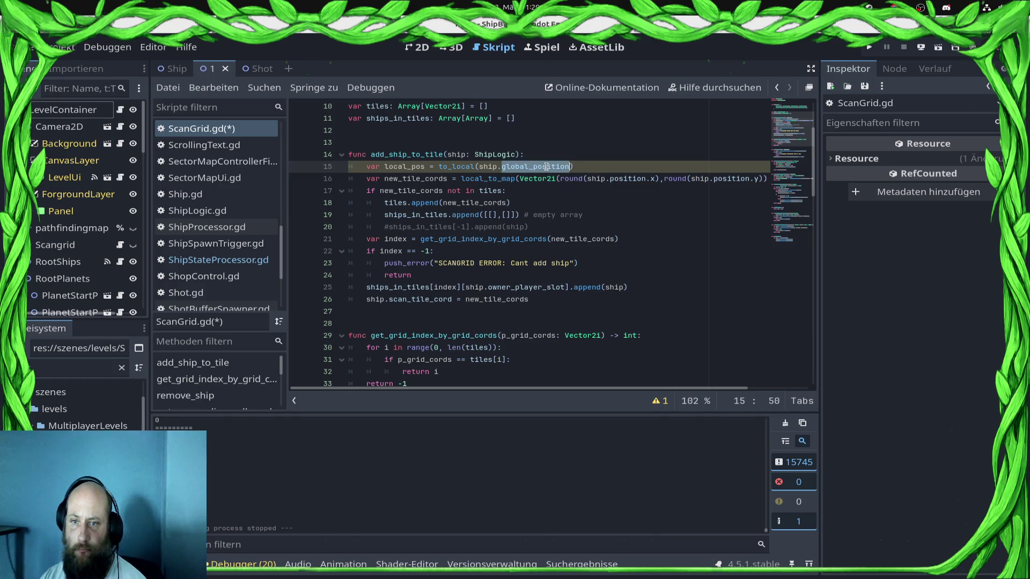
{"action": "type", "text": "positiuon"}
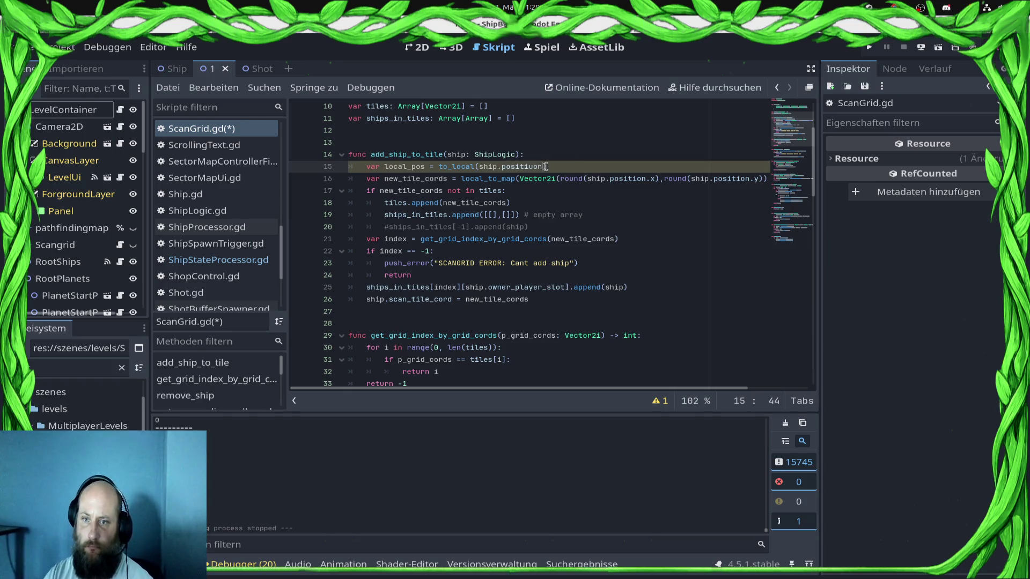
{"action": "key", "text": "ctrl+s"}
{"action": "key", "text": "BackSpace"}
{"action": "key", "text": "BackSpace"}
{"action": "key", "text": "BackSpace"}
{"action": "type", "text": "tion"}
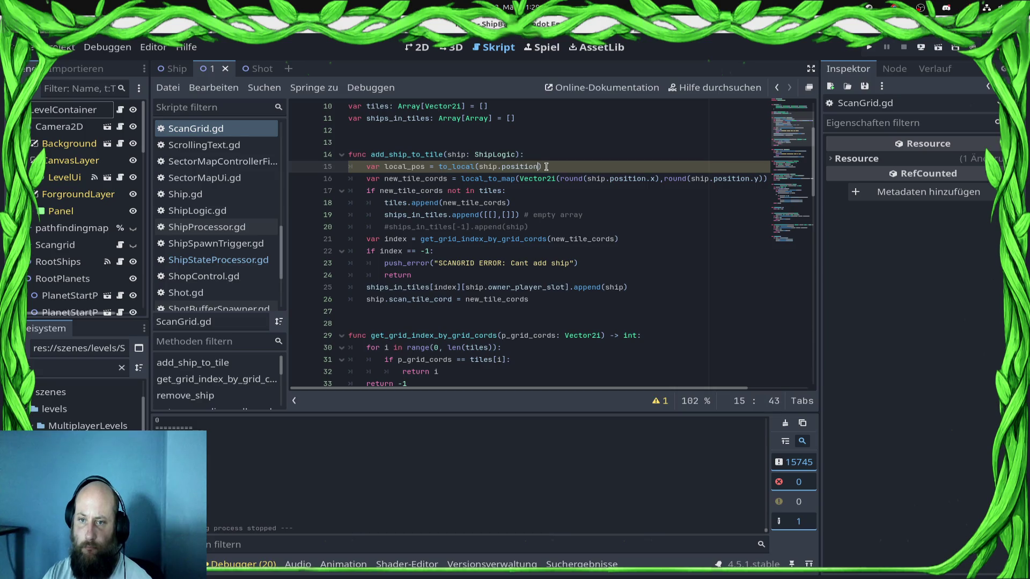
{"action": "key", "text": "Escape"}
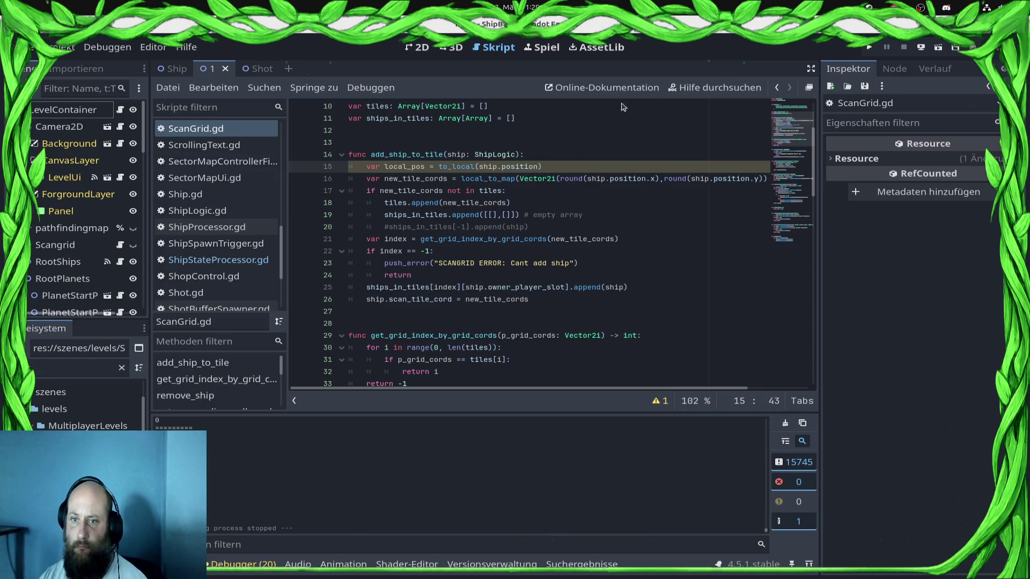
{"action": "key", "text": "ctrl+s"}
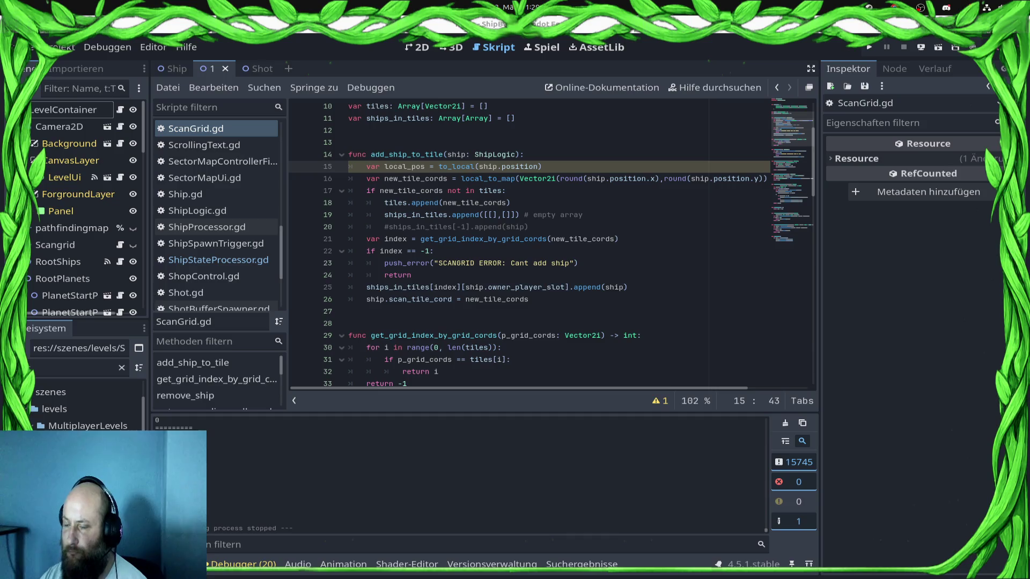
Pass local_pos to local_to_map on line 16, save, and run the game to test
{"action": "left_click", "coordinate": [462, 180]}
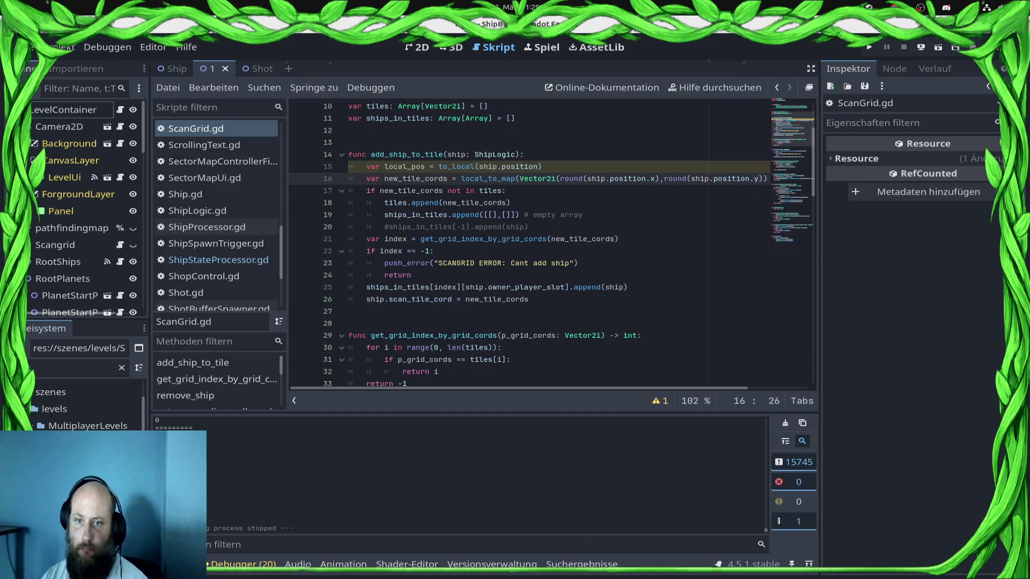
{"action": "left_click_drag", "start_coordinate": [518, 179], "coordinate": [768, 179]}
{"action": "type", "text": "local_pos)"}
{"action": "key", "text": "ctrl+s"}
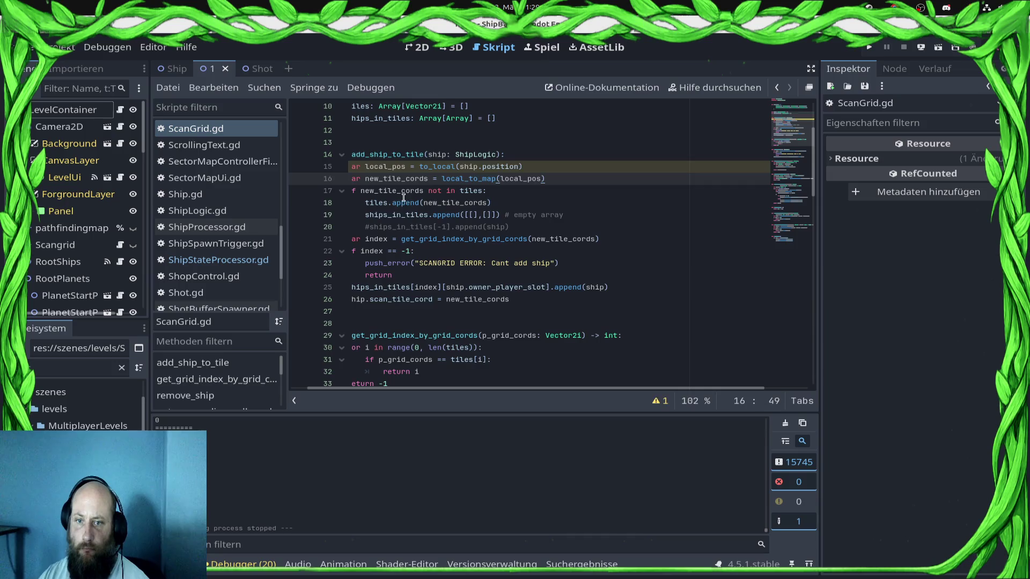
{"action": "left_click_drag", "start_coordinate": [563, 215], "coordinate": [346, 179]}
{"action": "left_click", "coordinate": [869, 47]}
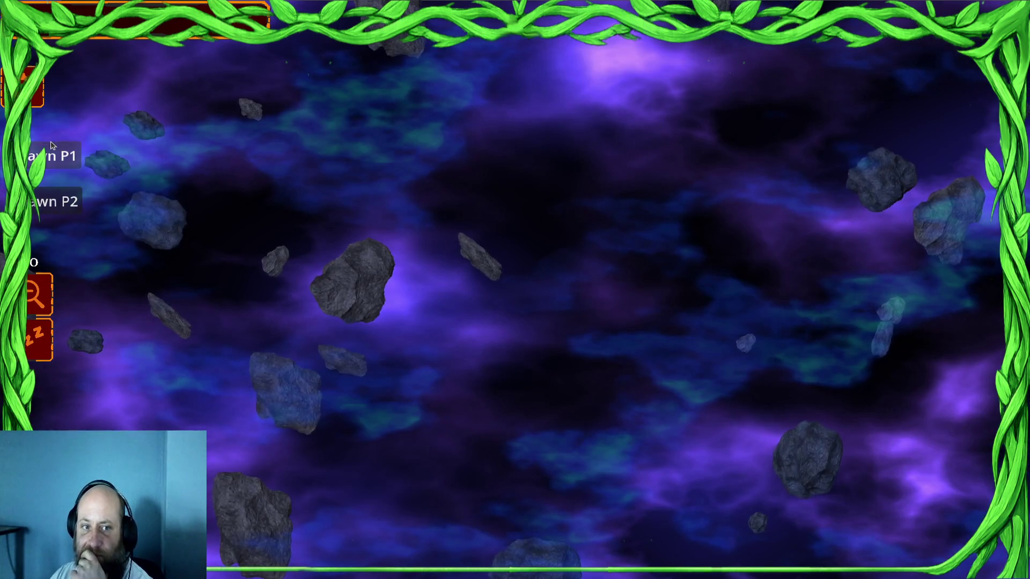
Spawn a player-one squadron, then spawn repeated waves of player-two enemy ships around it
{"action": "left_click", "coordinate": [81, 161]}
{"action": "left_click", "coordinate": [56, 202]}
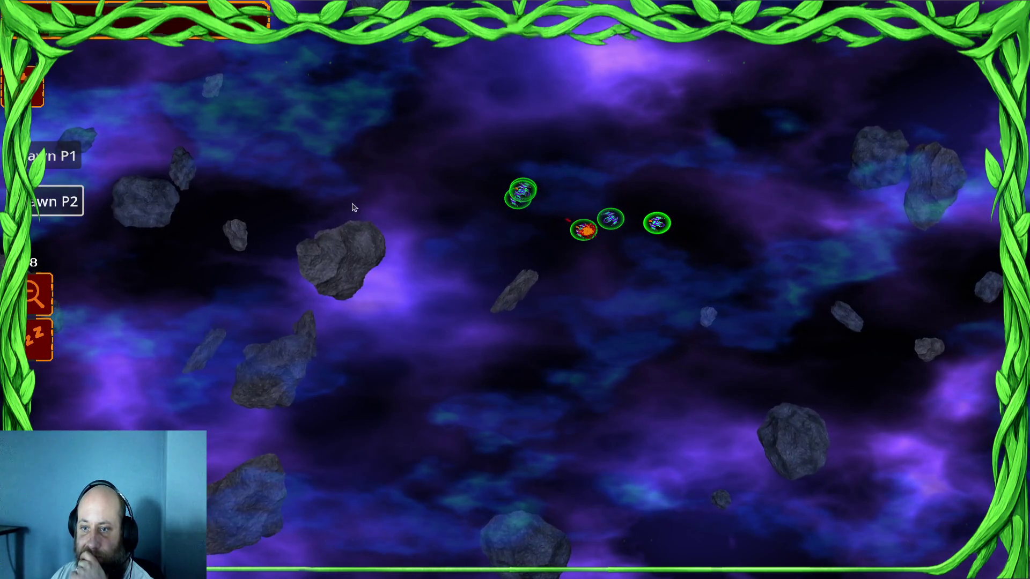
{"action": "left_click", "coordinate": [36, 209]}
{"action": "left_click", "coordinate": [36, 209]}
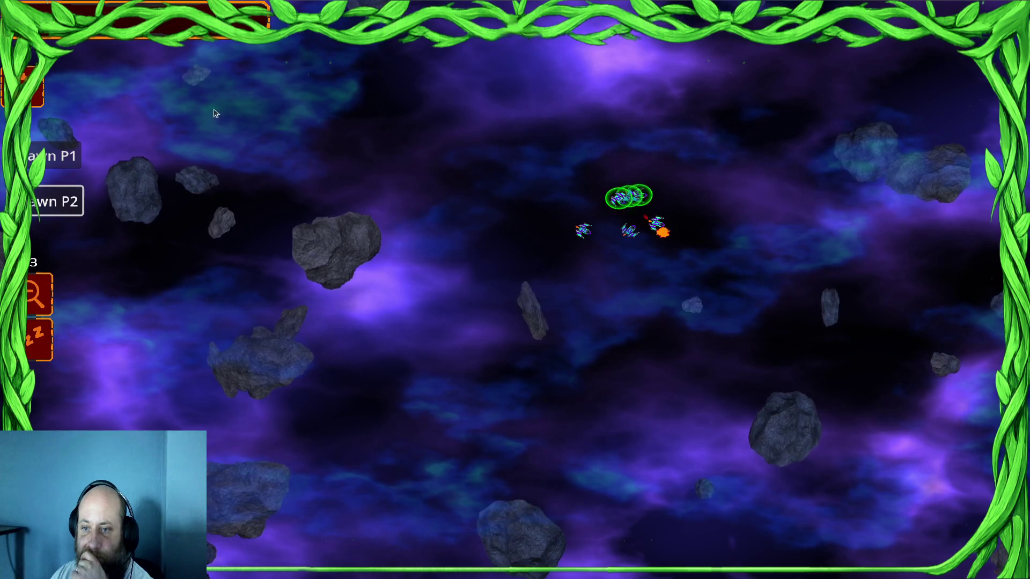
{"action": "left_click", "coordinate": [63, 201]}
{"action": "left_click", "coordinate": [64, 201]}
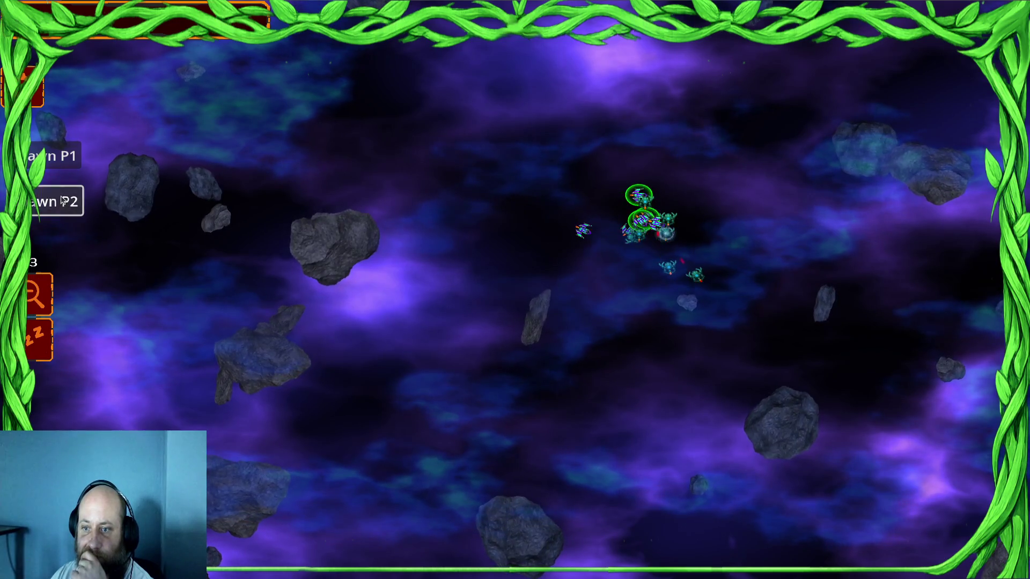
{"action": "left_click", "coordinate": [63, 201]}
{"action": "left_click", "coordinate": [64, 201]}
{"action": "left_click", "coordinate": [61, 201]}
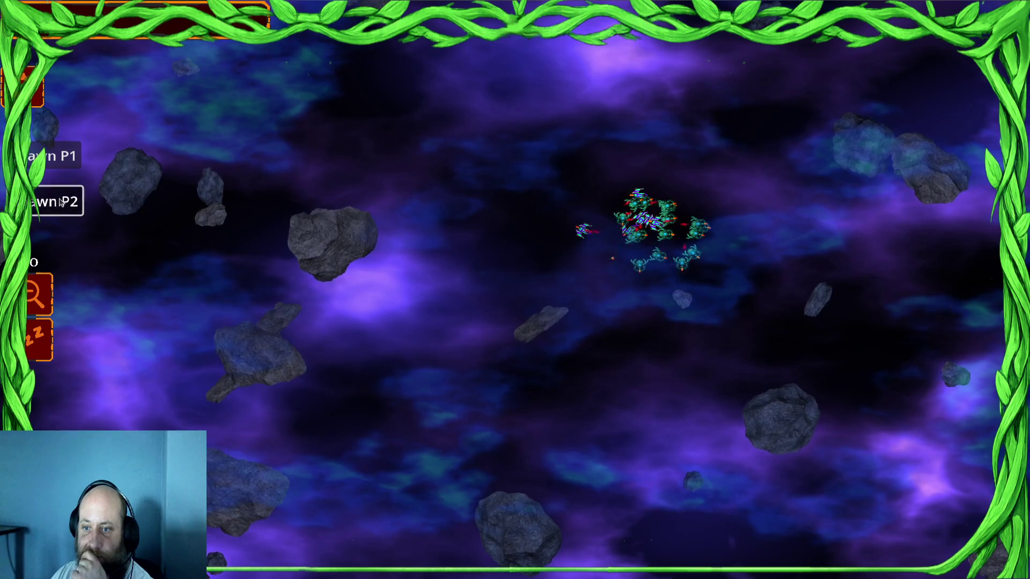
{"action": "left_click", "coordinate": [61, 202]}
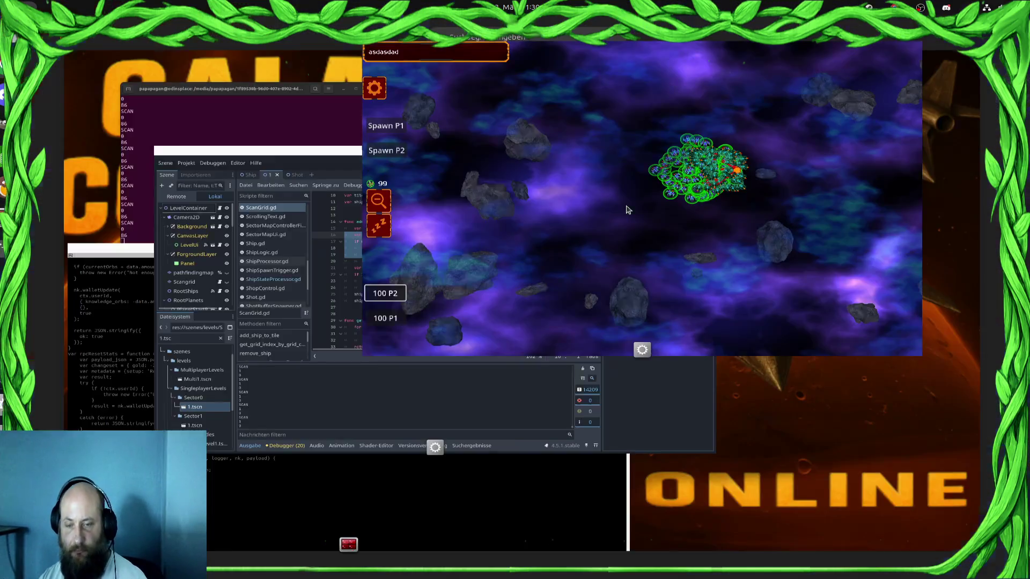
{"action": "key", "text": "super"}
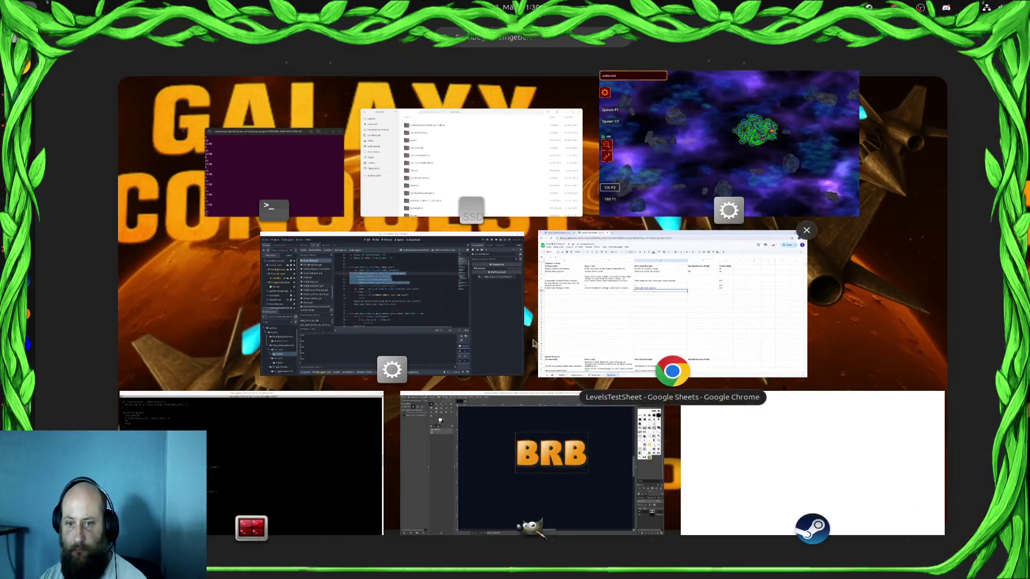
Return to the Godot editor and open ShipStateProcessor.gd with all its code selected
{"action": "left_click", "coordinate": [412, 321]}
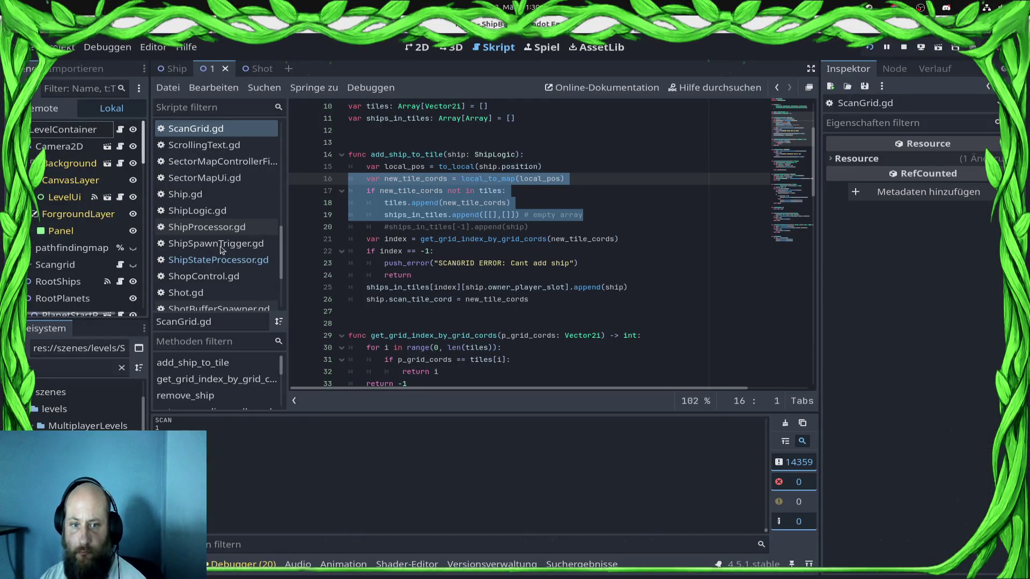
{"action": "left_click", "coordinate": [259, 265]}
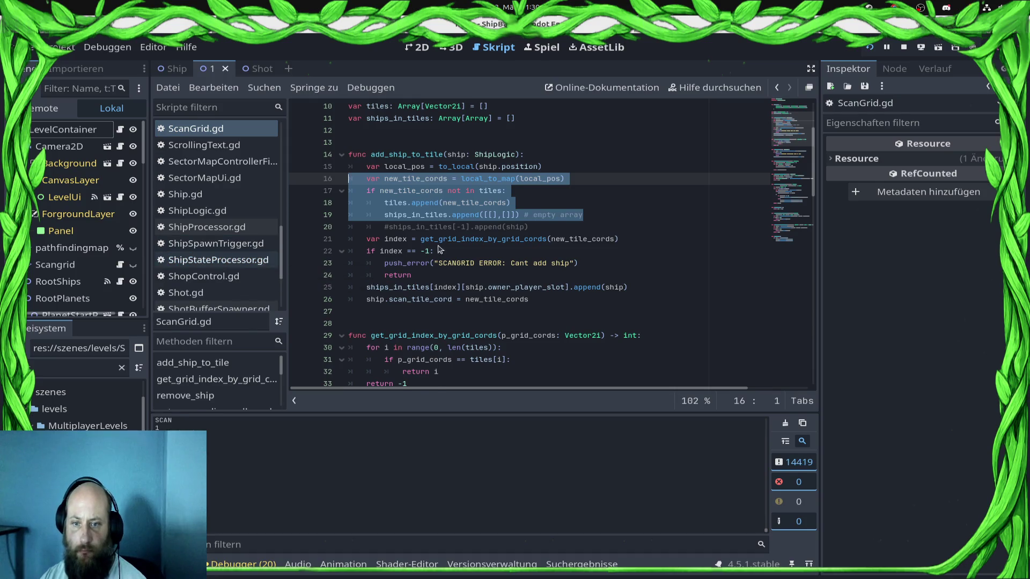
{"action": "key", "text": "ctrl+a"}
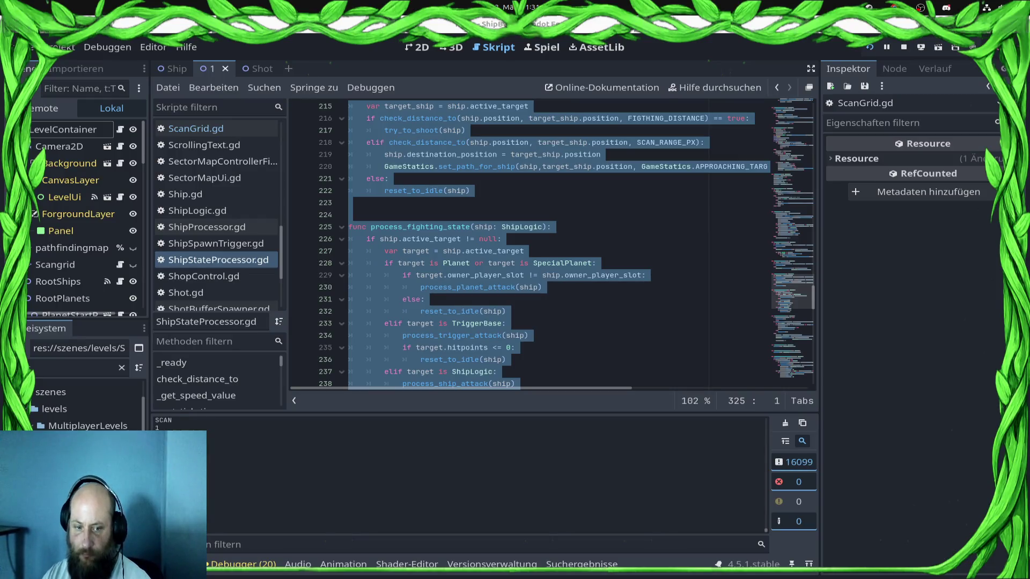
{"action": "key", "text": "super"}
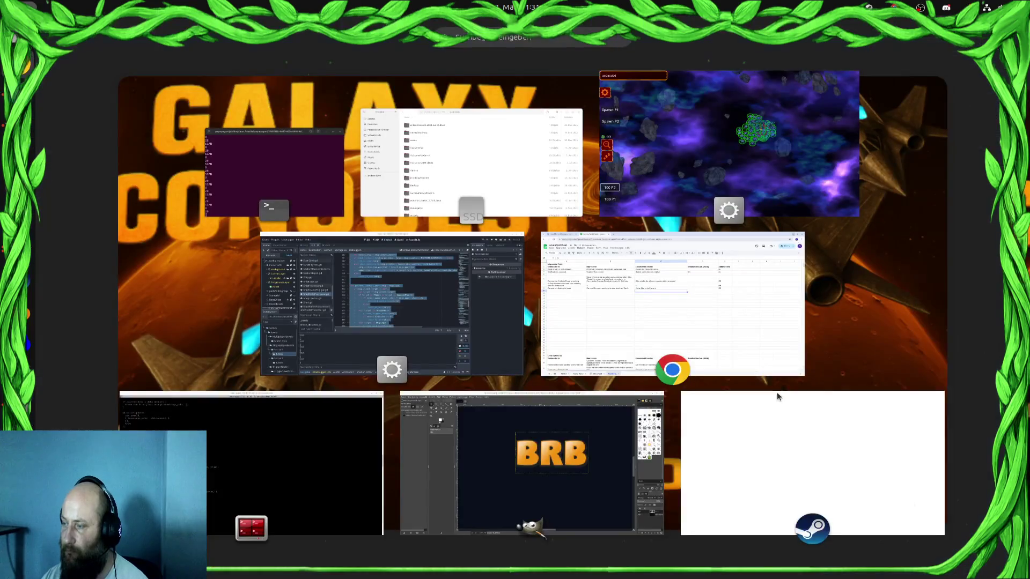
In the game, move the selected green ships left, deselect them, and return to the editor
{"action": "left_click", "coordinate": [782, 209]}
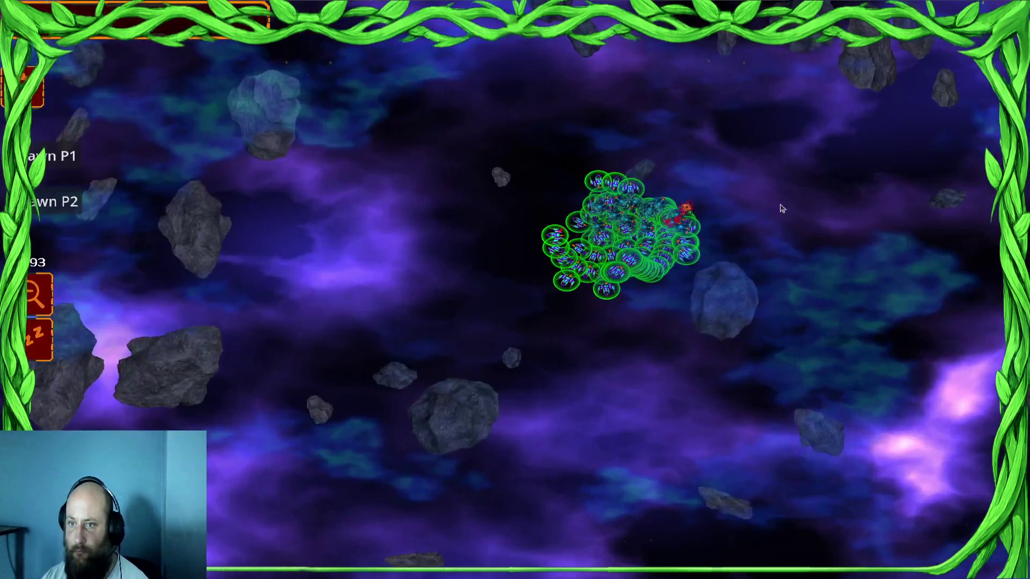
{"action": "right_click", "coordinate": [505, 248]}
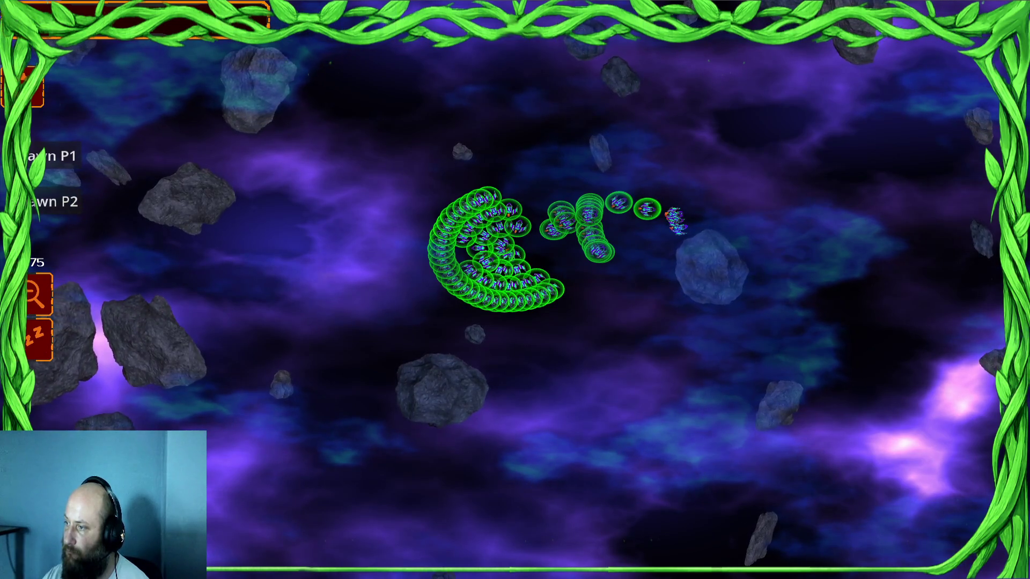
{"action": "left_click", "coordinate": [602, 269]}
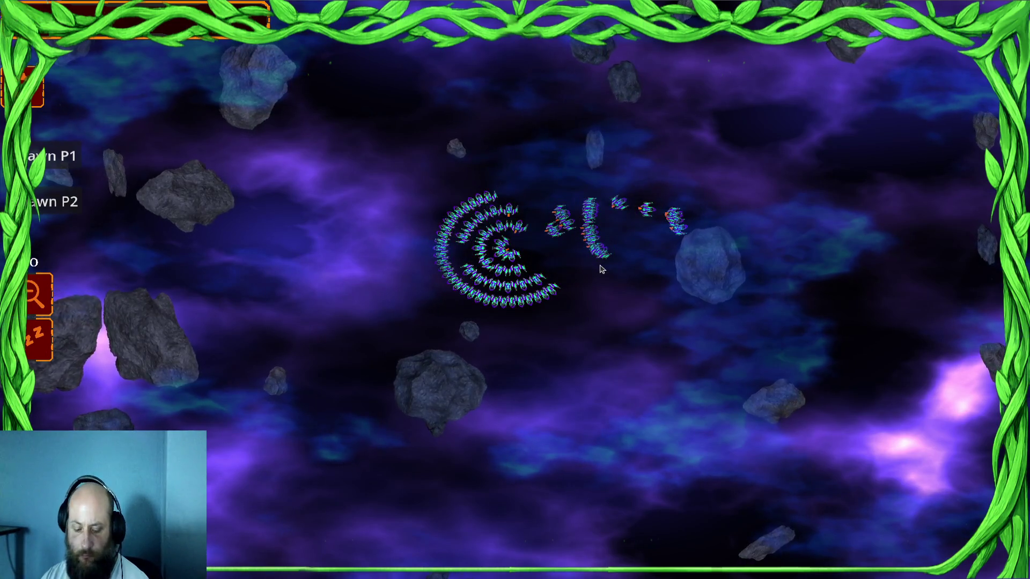
{"action": "key", "text": "alt+Tab"}
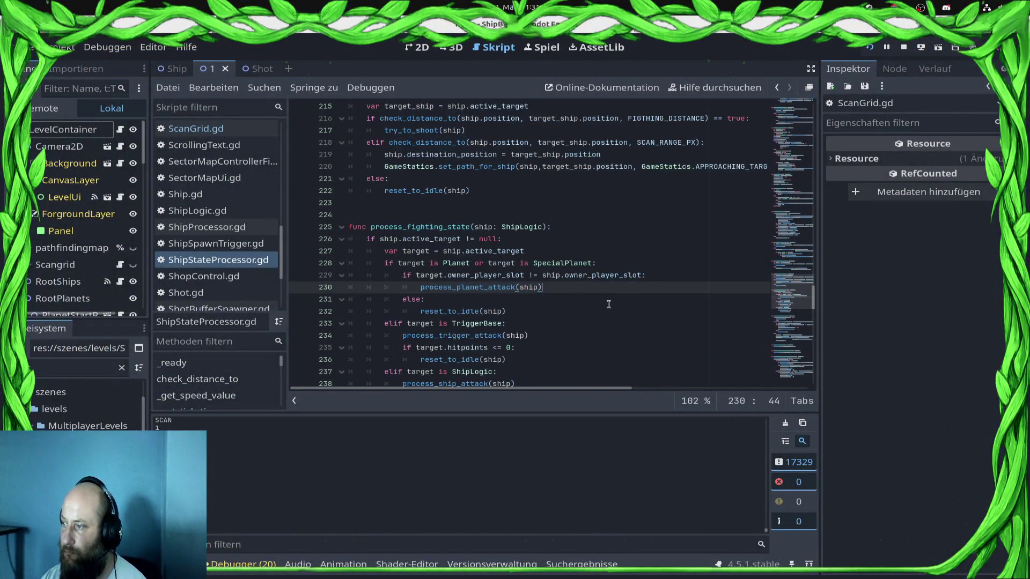
{"action": "scroll", "coordinate": [609, 305], "scroll_direction": "up", "scroll_amount": 9}
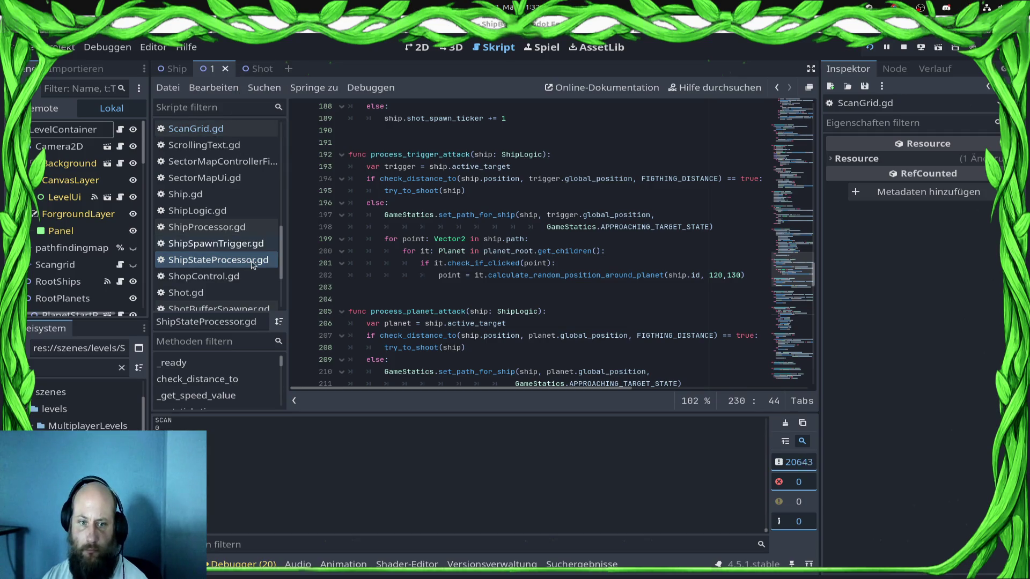
{"action": "scroll", "coordinate": [250, 244], "scroll_direction": "down", "scroll_amount": 4}
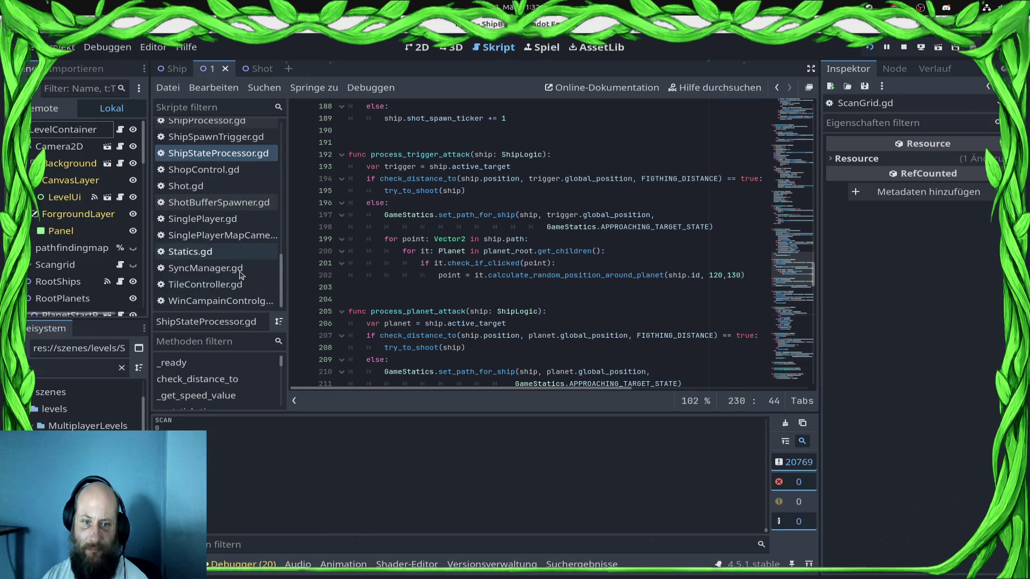
{"action": "scroll", "coordinate": [248, 249], "scroll_direction": "up", "scroll_amount": 3}
{"action": "scroll", "coordinate": [248, 248], "scroll_direction": "up", "scroll_amount": 3}
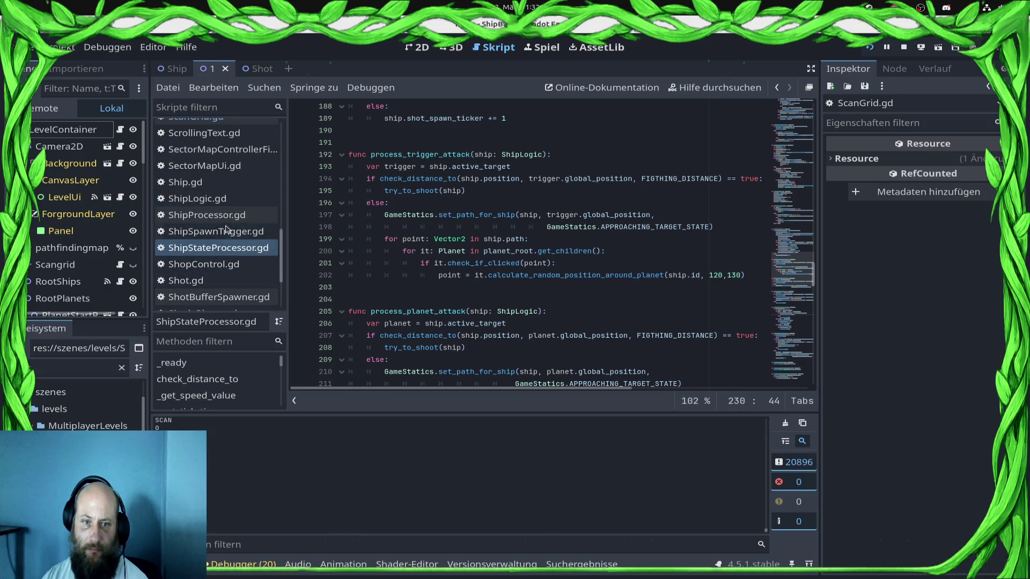
Stop the running game and go back to ShipProcessor.gd, selecting its tick code
{"action": "left_click", "coordinate": [895, 50]}
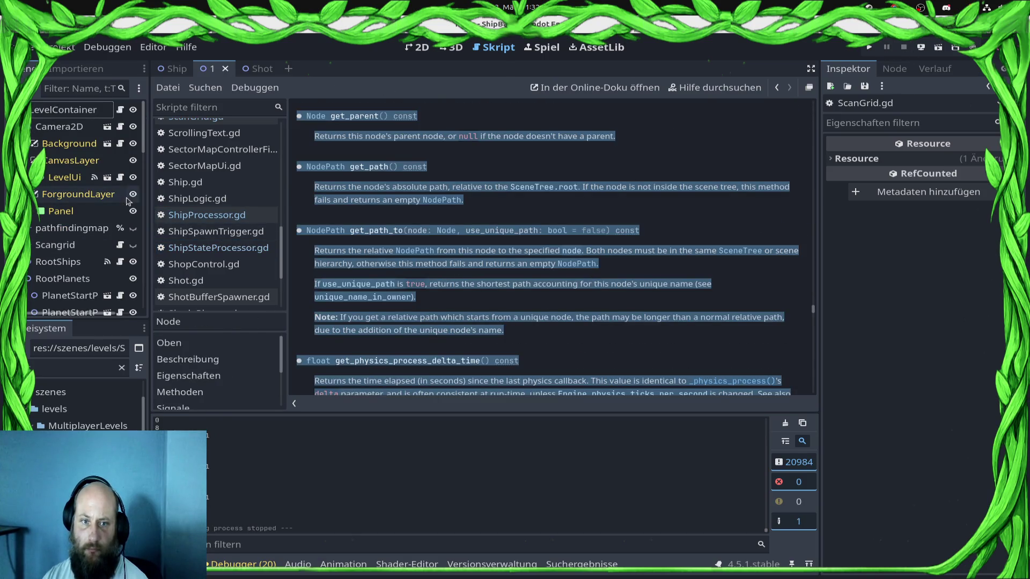
{"action": "key", "text": "alt+Left"}
{"action": "key", "text": "ctrl+a"}
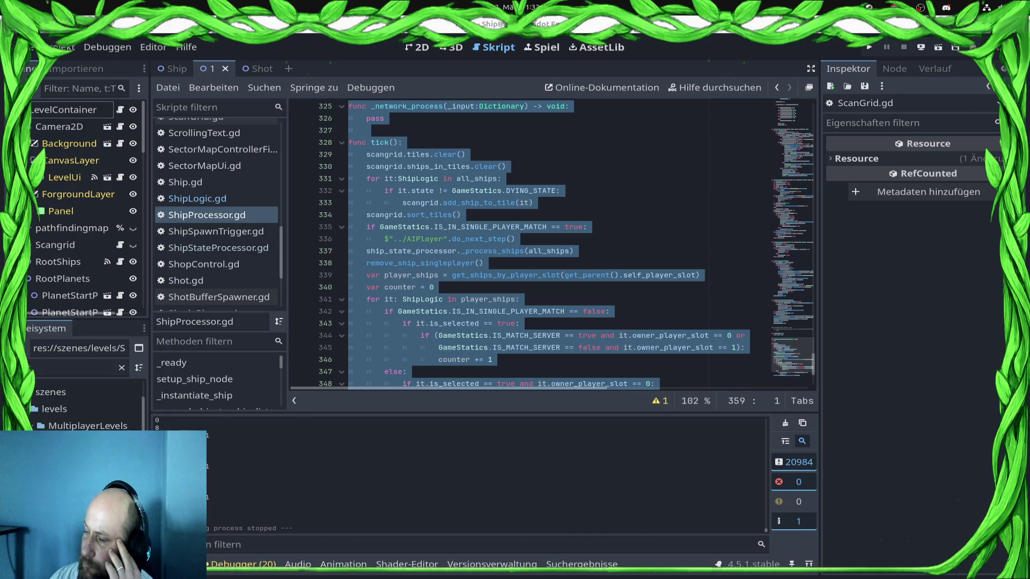
Reopen ShipStateProcessor.gd from the script list to view its attack functions
{"action": "left_click", "coordinate": [244, 254]}
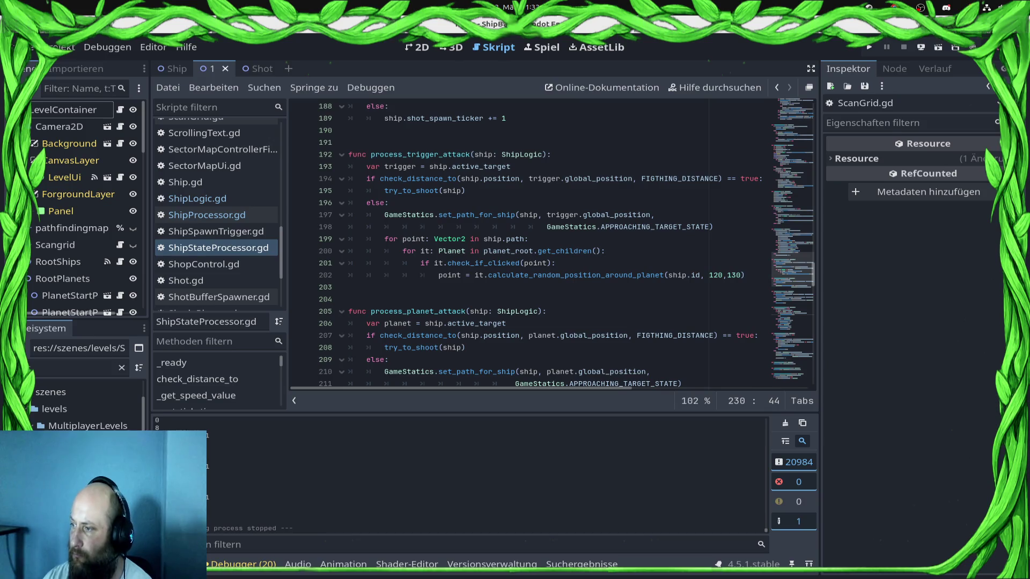